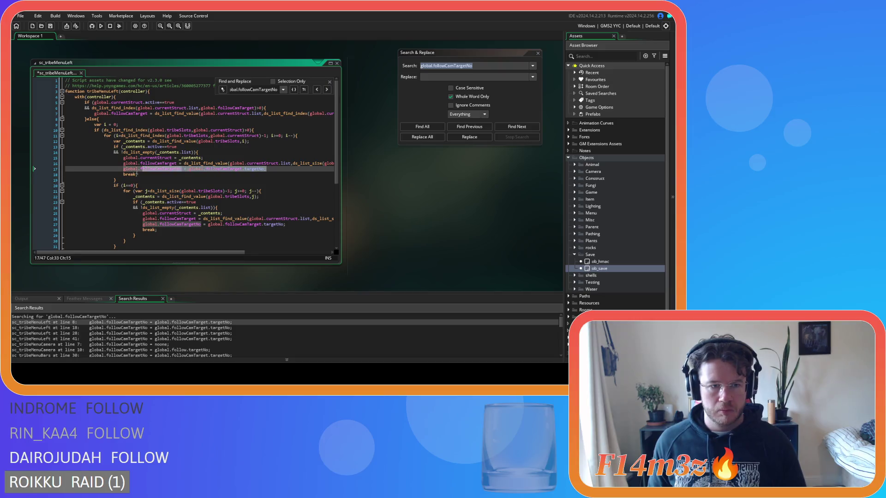
Delete the global.followCamTargetNo assignment lines 17, 26 and 38 from sc_tribeMenuLeft
{"action": "key", "text": "Delete"}
{"action": "left_click", "coordinate": [35, 219]}
{"action": "key", "text": "Delete"}
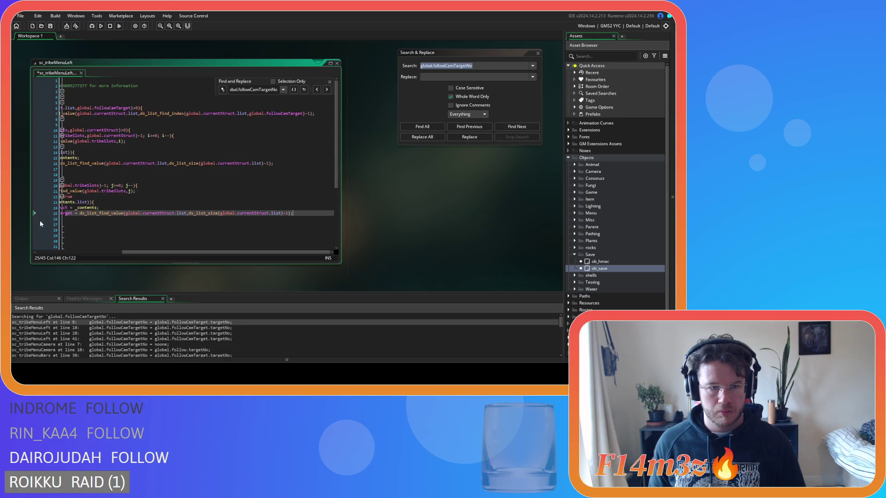
{"action": "key", "text": "BackSpace"}
{"action": "left_click_drag", "start_coordinate": [132, 253], "coordinate": [46, 251]}
{"action": "left_click", "coordinate": [267, 218]}
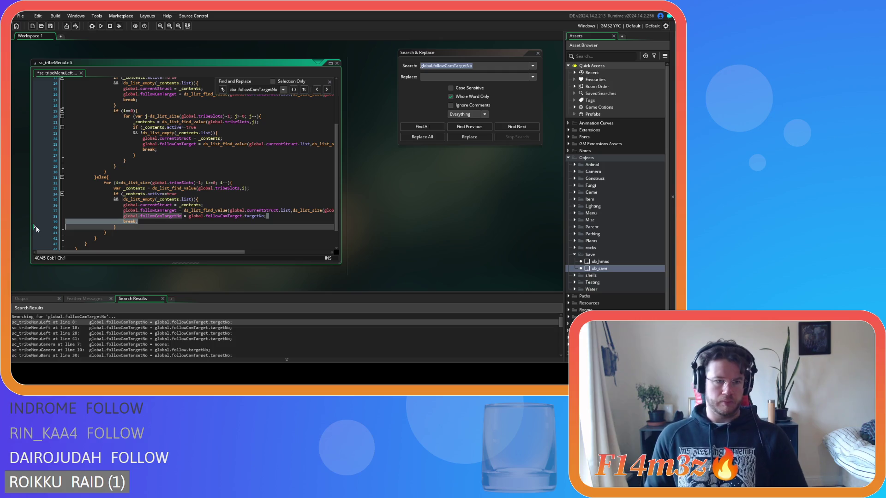
{"action": "left_click", "coordinate": [20, 216]}
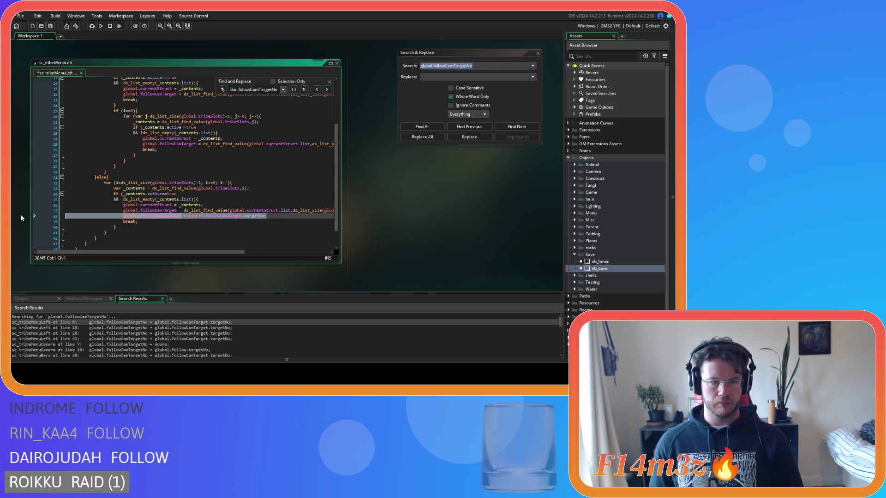
{"action": "key", "text": "Delete"}
{"action": "key", "text": "BackSpace"}
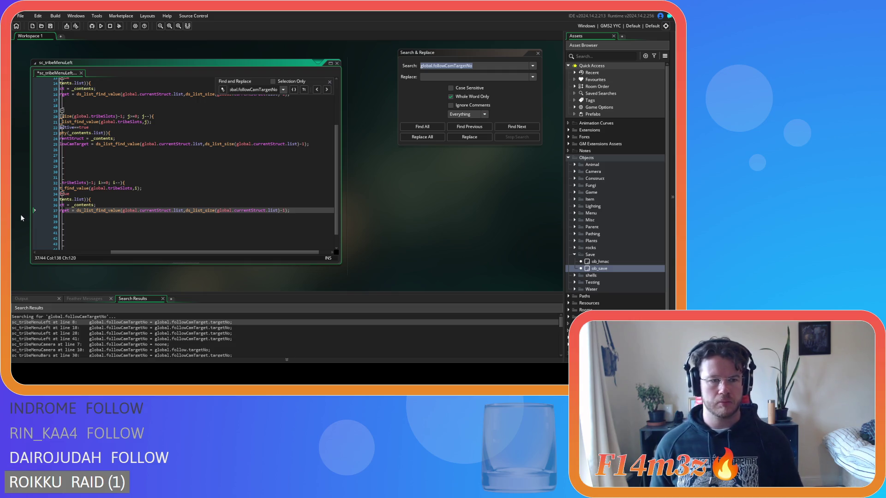
Close sc_tribeMenuLeft and rerun the project search for global.followCamTargetNo
{"action": "left_click_drag", "start_coordinate": [179, 253], "coordinate": [79, 252]}
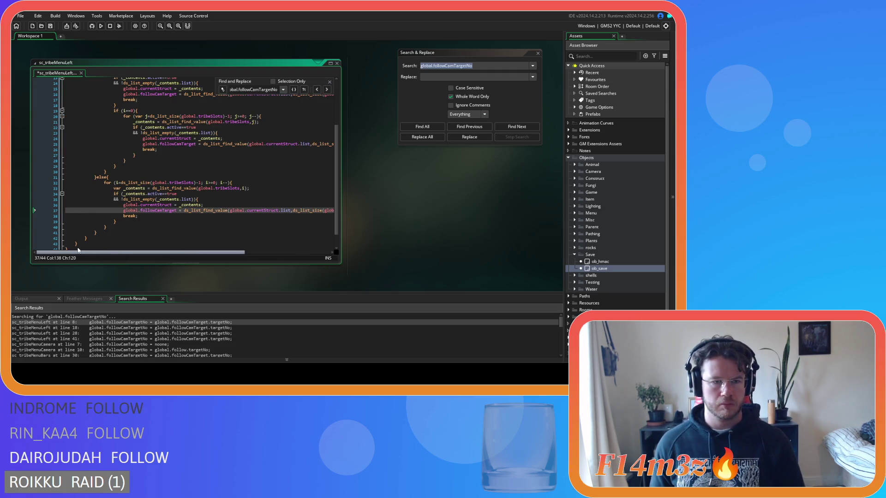
{"action": "scroll", "coordinate": [125, 202], "scroll_direction": "up", "scroll_amount": 3}
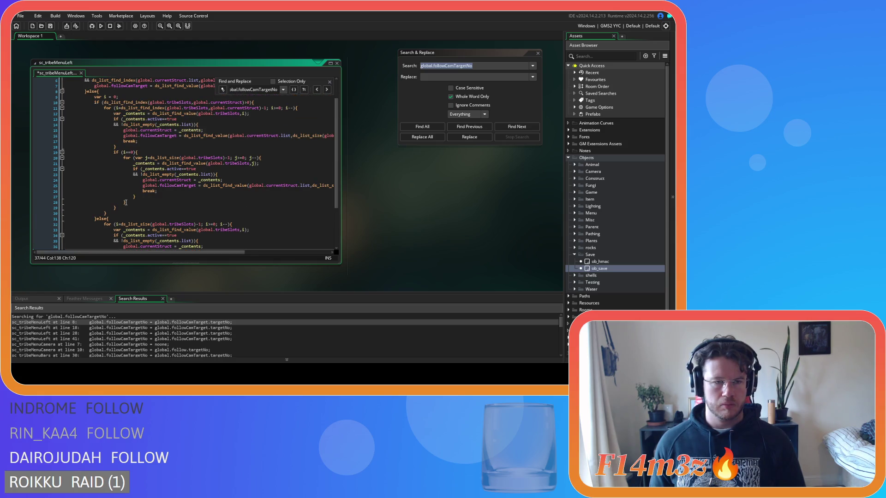
{"action": "scroll", "coordinate": [125, 203], "scroll_direction": "up", "scroll_amount": 2}
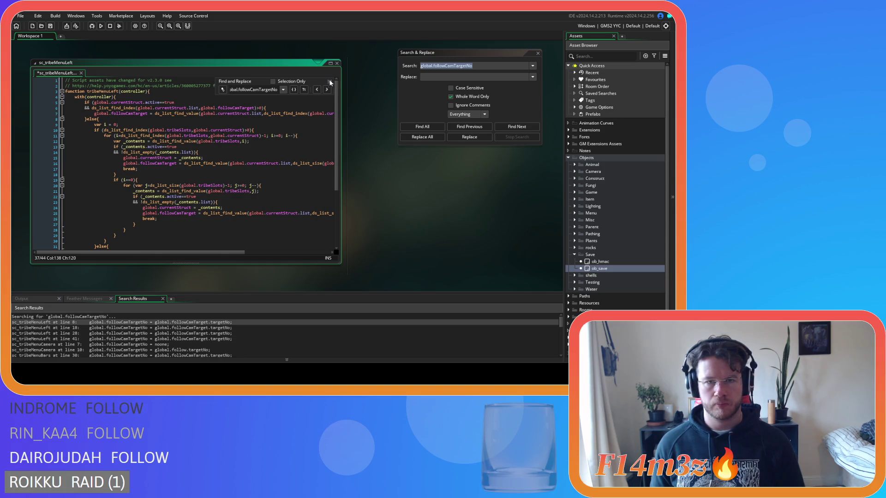
{"action": "left_click", "coordinate": [337, 64]}
{"action": "left_click", "coordinate": [432, 125]}
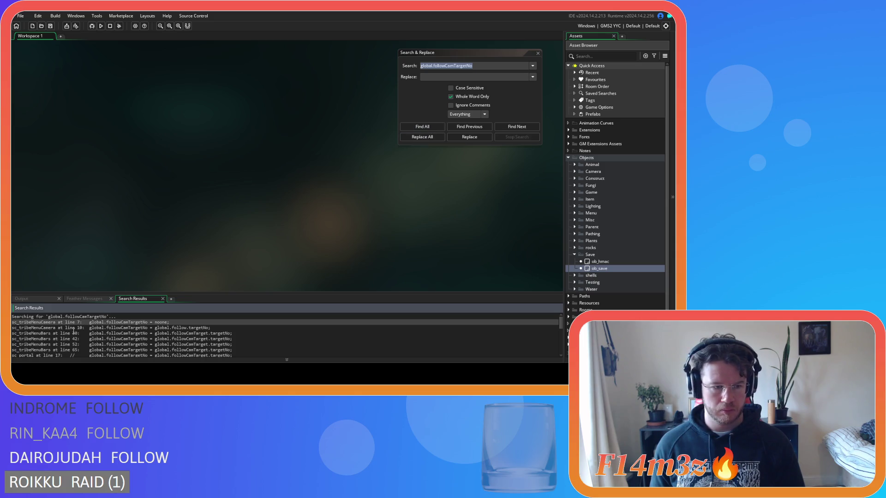
Open sc_tribeMenuCamera at its line 7 match and select the function name tribeMenuCamera
{"action": "double_click", "coordinate": [110, 322]}
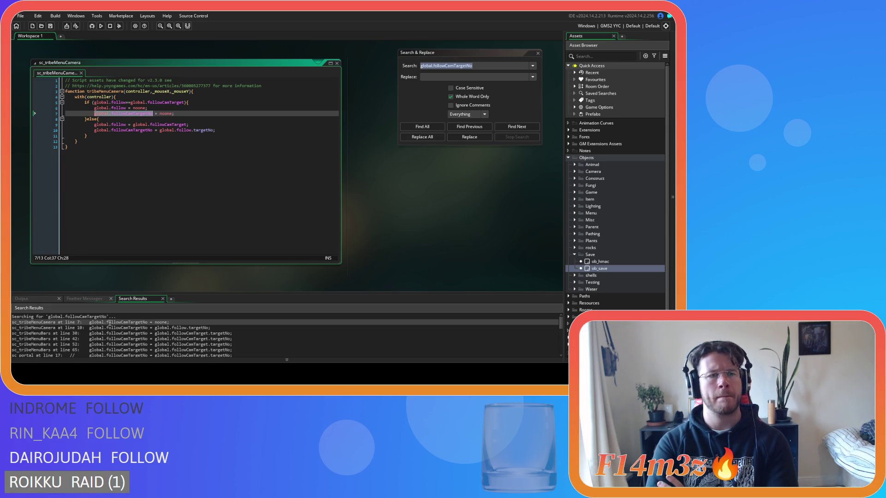
{"action": "double_click", "coordinate": [115, 88]}
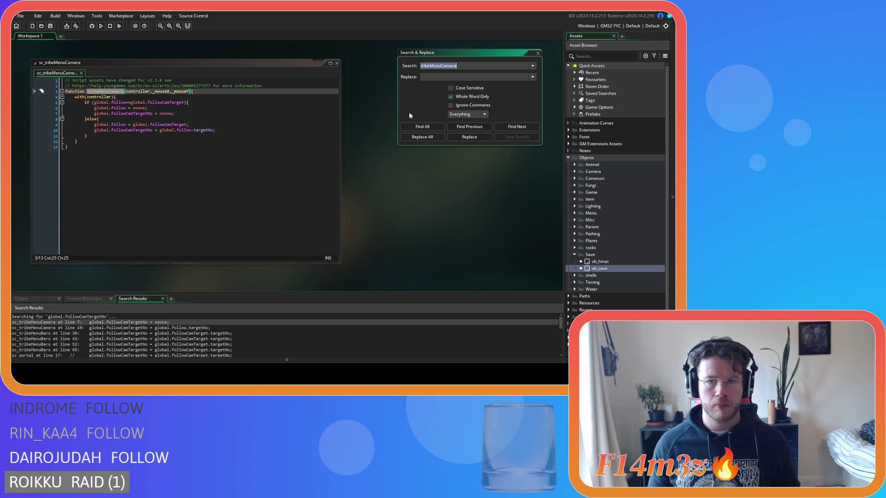
Search the project for tribeMenuCamera, inspect its call in sc_windowTribe, then return to its definition
{"action": "key", "text": "ctrl+shift+f"}
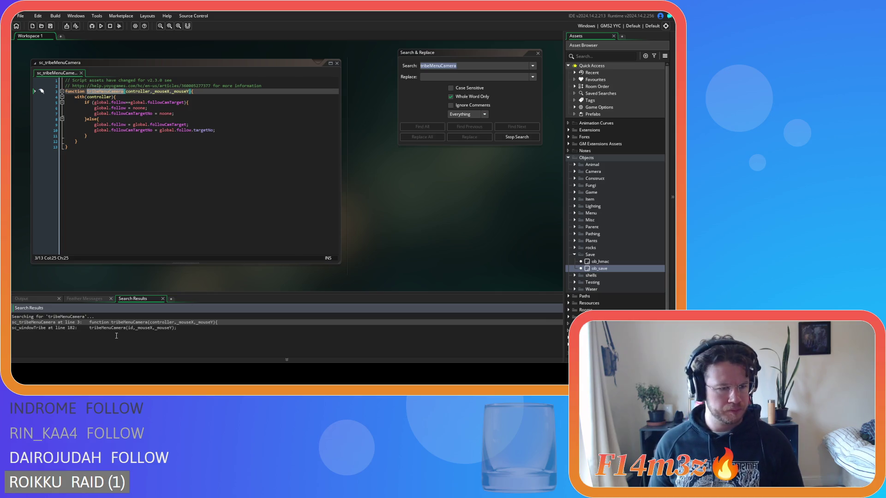
{"action": "left_click", "coordinate": [117, 328]}
{"action": "double_click", "coordinate": [117, 327]}
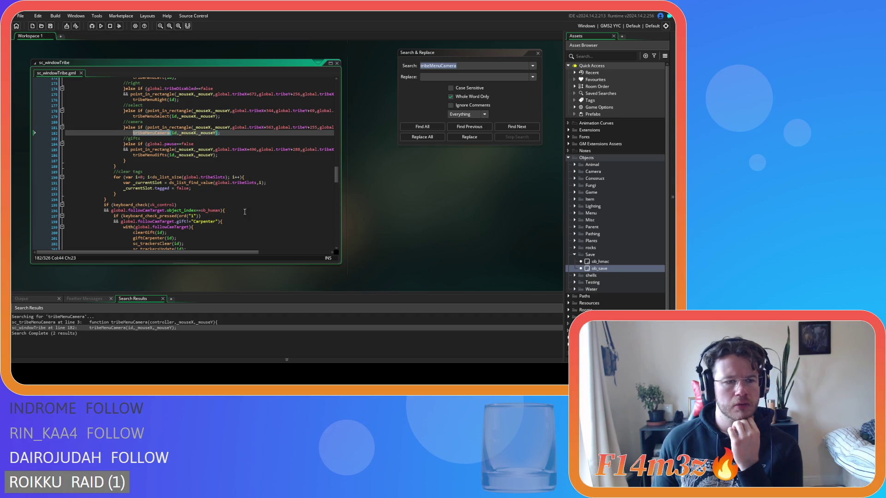
{"action": "double_click", "coordinate": [41, 322]}
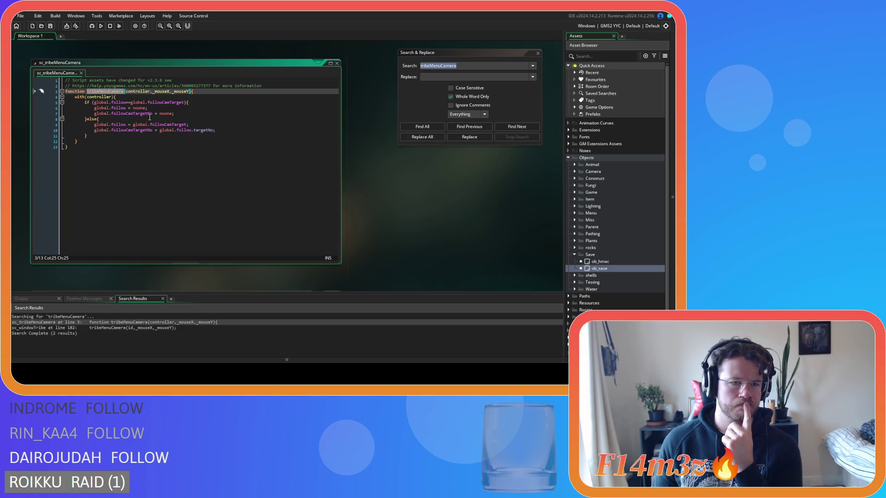
Rename global.followCamTargetNo to global.followTargetNo on line 7 of sc_tribeMenuCamera
{"action": "left_click_drag", "start_coordinate": [133, 114], "coordinate": [126, 114]}
{"action": "key", "text": "BackSpace"}
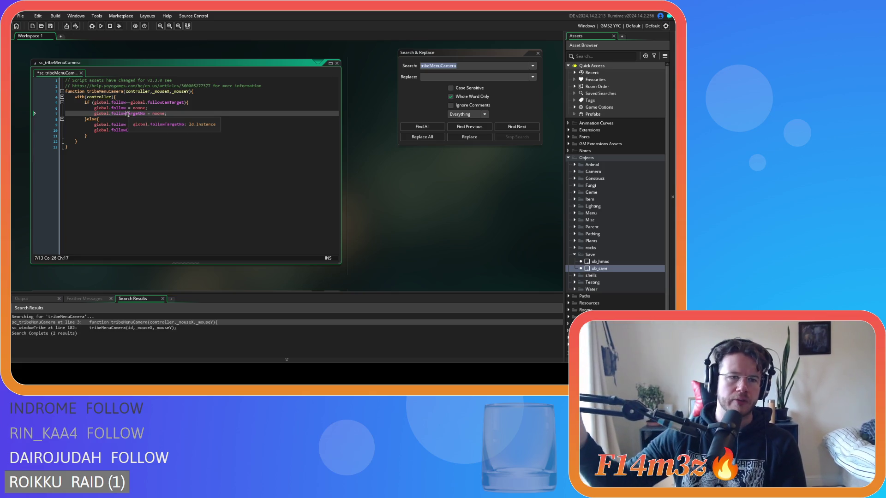
{"action": "left_click", "coordinate": [178, 113]}
{"action": "left_click", "coordinate": [146, 114]}
{"action": "key", "text": "BackSpace"}
{"action": "type", "text": "o"}
{"action": "left_click", "coordinate": [178, 114]}
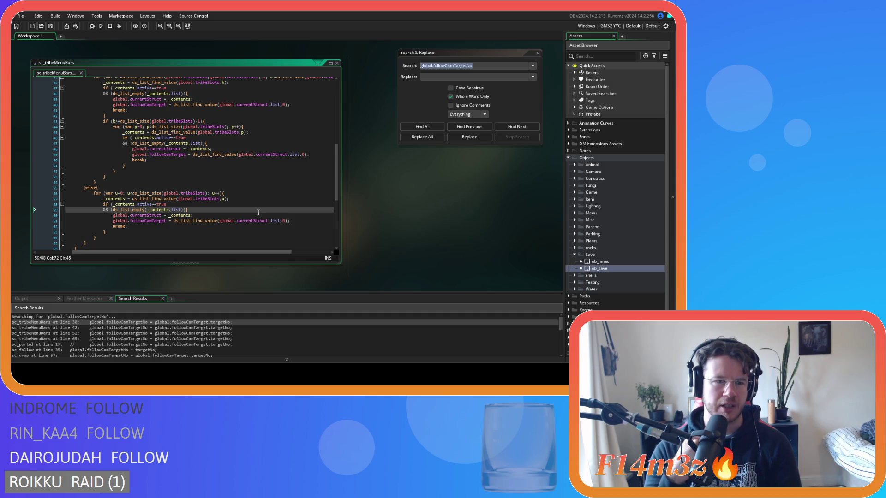
Scroll through sc_tribeMenuBars, close it, and refresh the followCamTargetNo search results
{"action": "scroll", "coordinate": [259, 212], "scroll_direction": "up", "scroll_amount": 5}
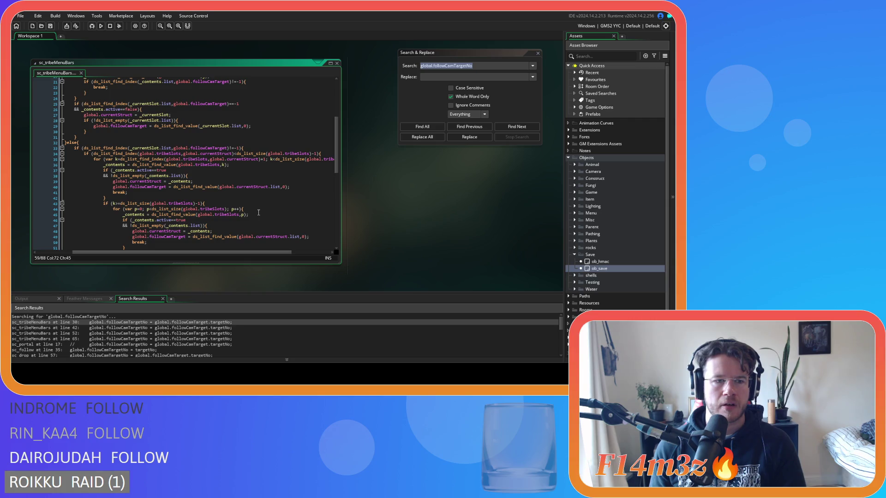
{"action": "scroll", "coordinate": [258, 213], "scroll_direction": "down", "scroll_amount": 8}
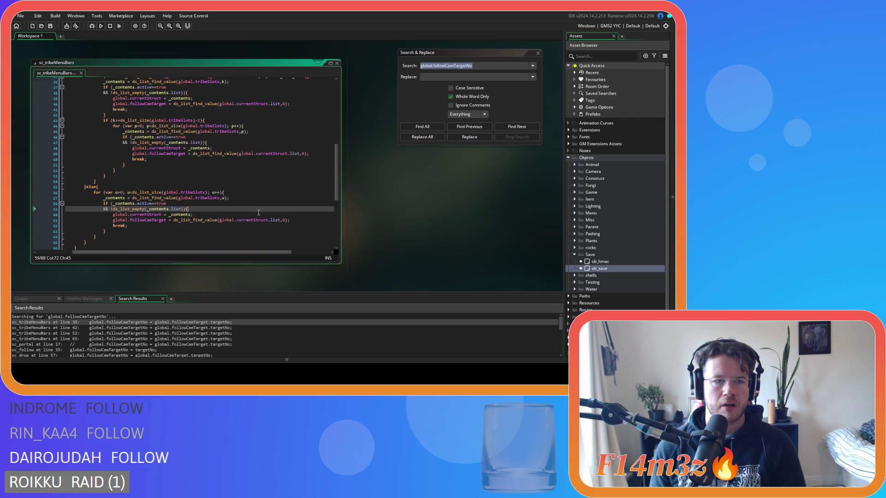
{"action": "scroll", "coordinate": [259, 213], "scroll_direction": "down", "scroll_amount": 5}
{"action": "scroll", "coordinate": [258, 213], "scroll_direction": "up", "scroll_amount": 6}
{"action": "scroll", "coordinate": [258, 212], "scroll_direction": "up", "scroll_amount": 14}
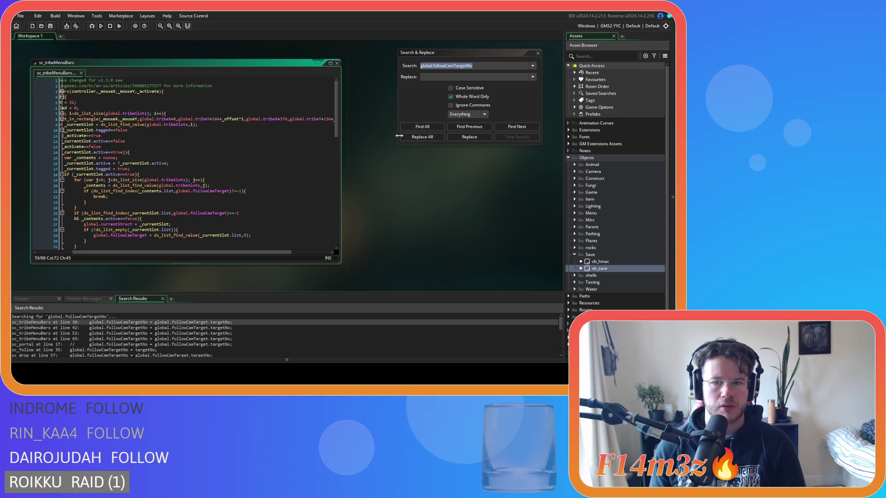
{"action": "left_click", "coordinate": [337, 63]}
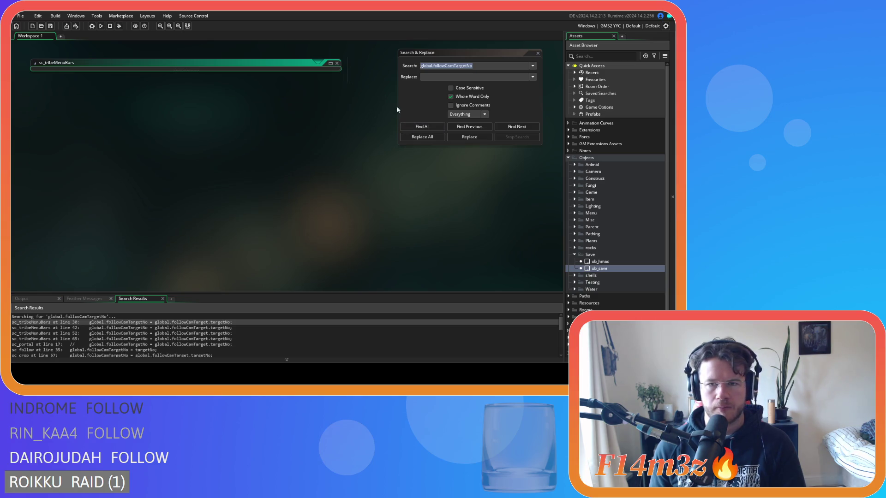
{"action": "left_click", "coordinate": [425, 126]}
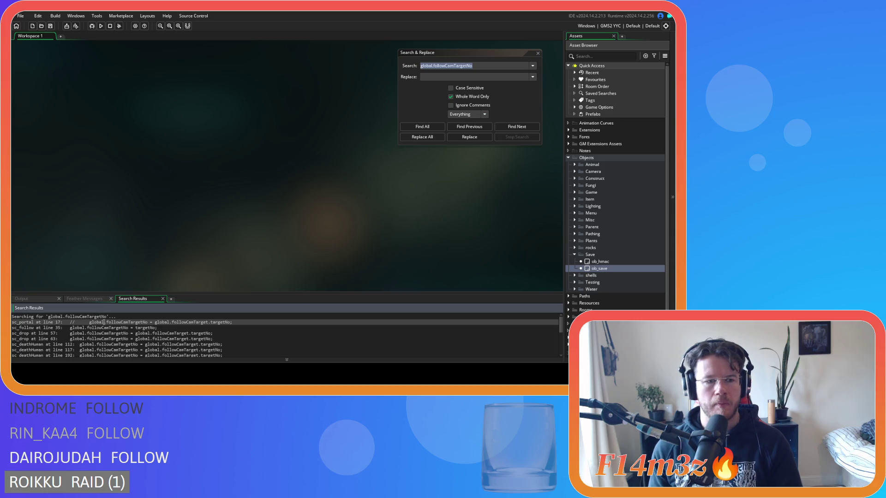
Open sc_portal and delete its commented-out follow-target block on lines 9–20
{"action": "double_click", "coordinate": [105, 322]}
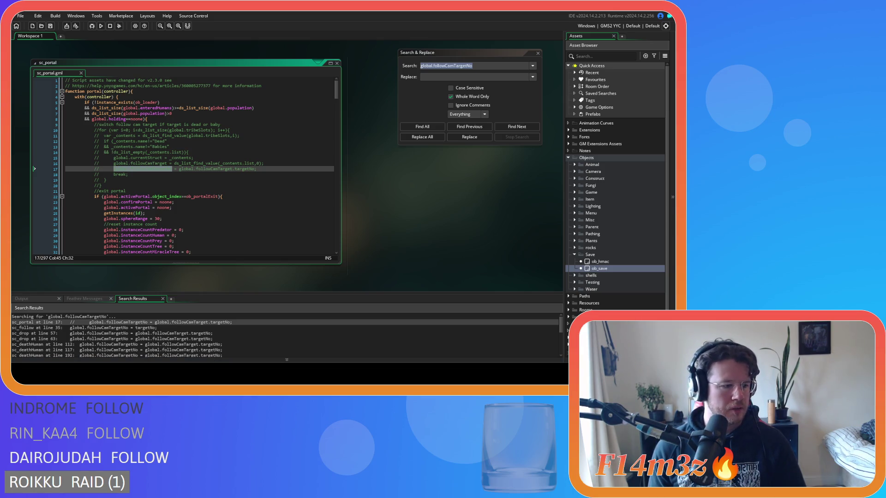
{"action": "left_click", "coordinate": [227, 169]}
{"action": "left_click", "coordinate": [104, 186]}
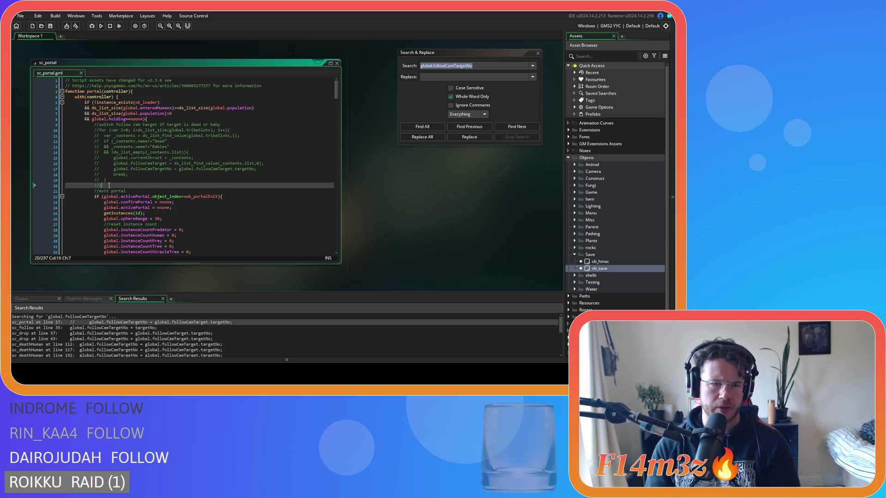
{"action": "left_click_drag", "start_coordinate": [109, 185], "coordinate": [66, 125]}
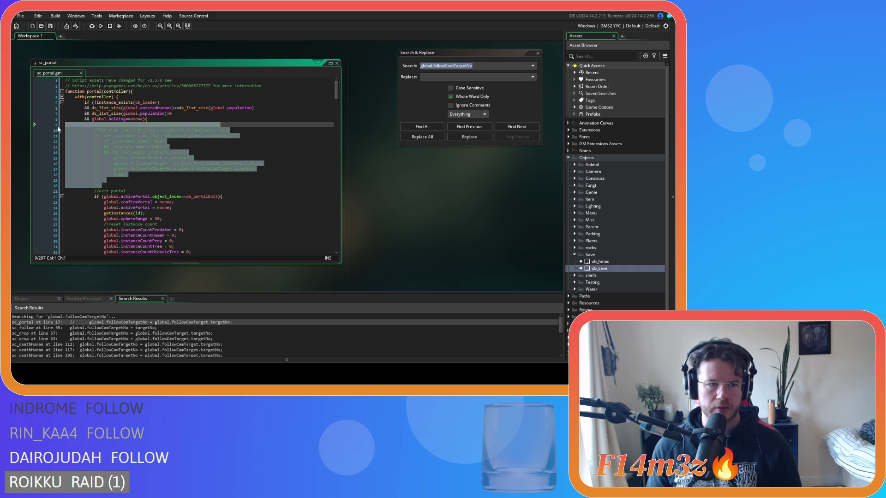
{"action": "key", "text": "BackSpace"}
{"action": "key", "text": "Delete"}
Save sc_portal, refresh the followCamTargetNo search, and close the script
{"action": "left_click", "coordinate": [186, 126]}
{"action": "key", "text": "ctrl+s"}
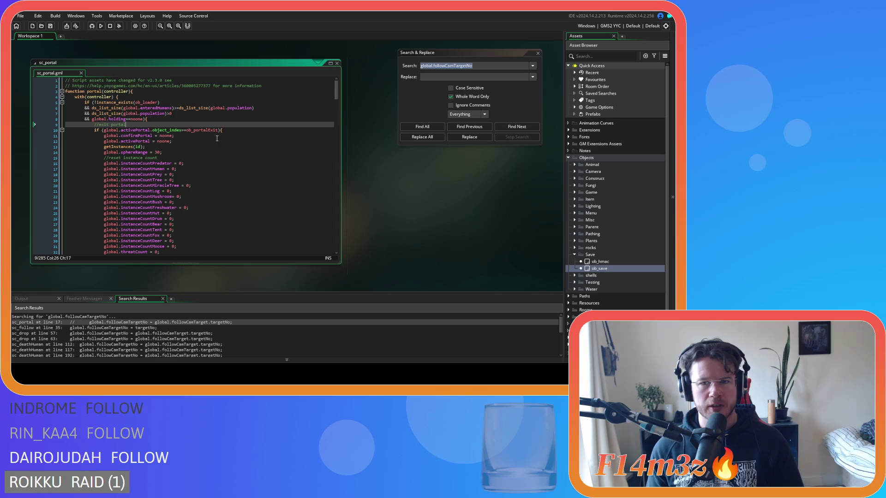
{"action": "left_click", "coordinate": [423, 126]}
{"action": "left_click", "coordinate": [337, 63]}
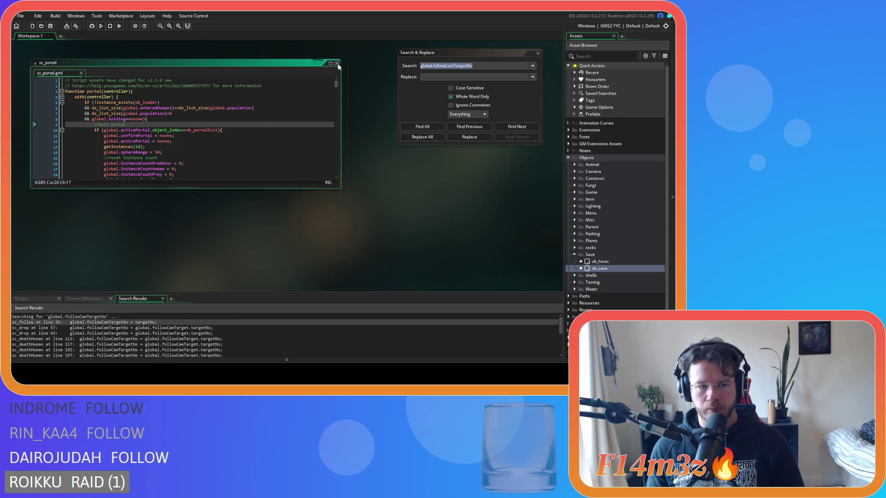
Open sc_follow at its line 35 followCamTargetNo match and review the surrounding code
{"action": "double_click", "coordinate": [113, 322]}
{"action": "scroll", "coordinate": [175, 188], "scroll_direction": "up", "scroll_amount": 9}
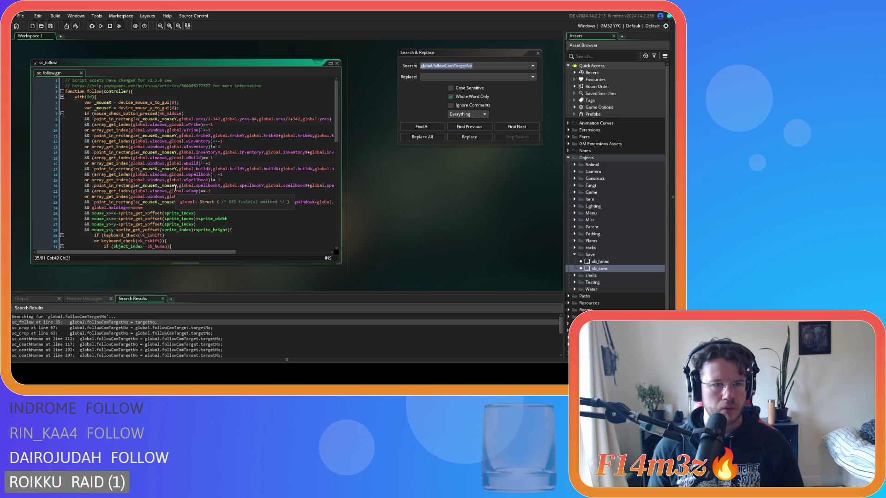
{"action": "scroll", "coordinate": [175, 188], "scroll_direction": "down", "scroll_amount": 4}
{"action": "scroll", "coordinate": [176, 188], "scroll_direction": "up", "scroll_amount": 4}
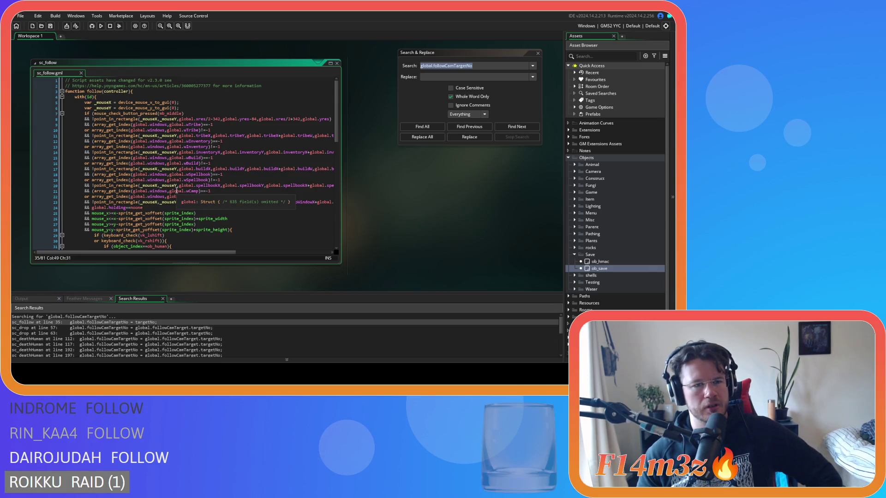
{"action": "scroll", "coordinate": [174, 192], "scroll_direction": "down", "scroll_amount": 3}
{"action": "scroll", "coordinate": [173, 194], "scroll_direction": "down", "scroll_amount": 3}
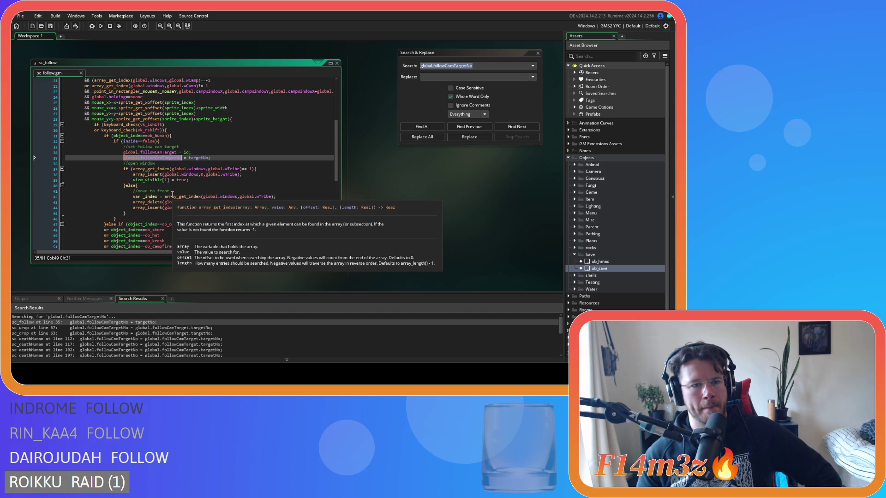
{"action": "scroll", "coordinate": [172, 194], "scroll_direction": "up", "scroll_amount": 7}
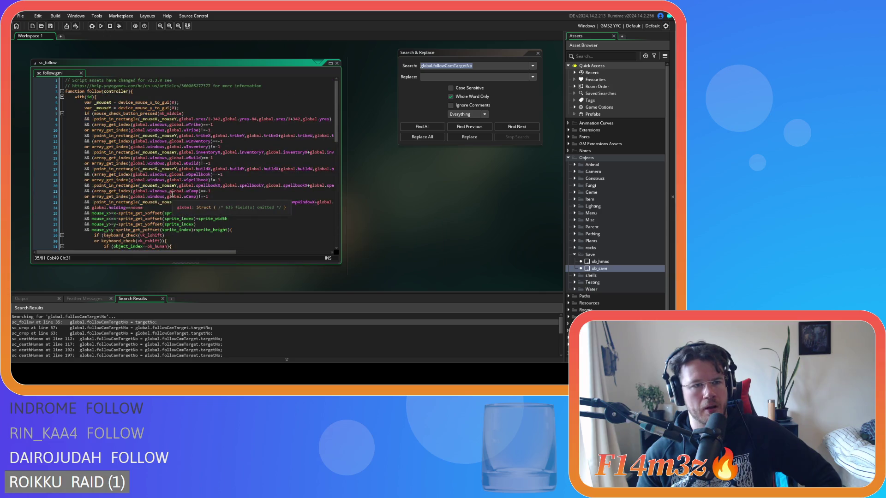
{"action": "scroll", "coordinate": [172, 194], "scroll_direction": "down", "scroll_amount": 7}
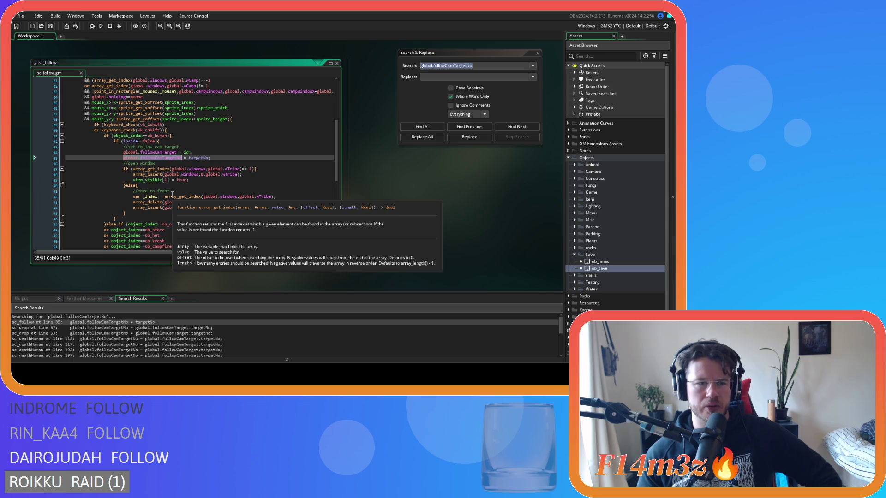
{"action": "scroll", "coordinate": [172, 194], "scroll_direction": "up", "scroll_amount": 7}
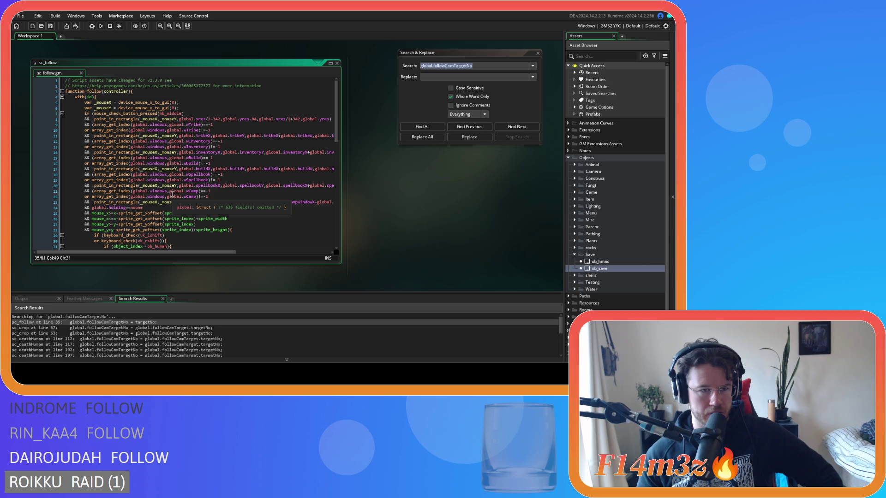
{"action": "scroll", "coordinate": [172, 194], "scroll_direction": "down", "scroll_amount": 5}
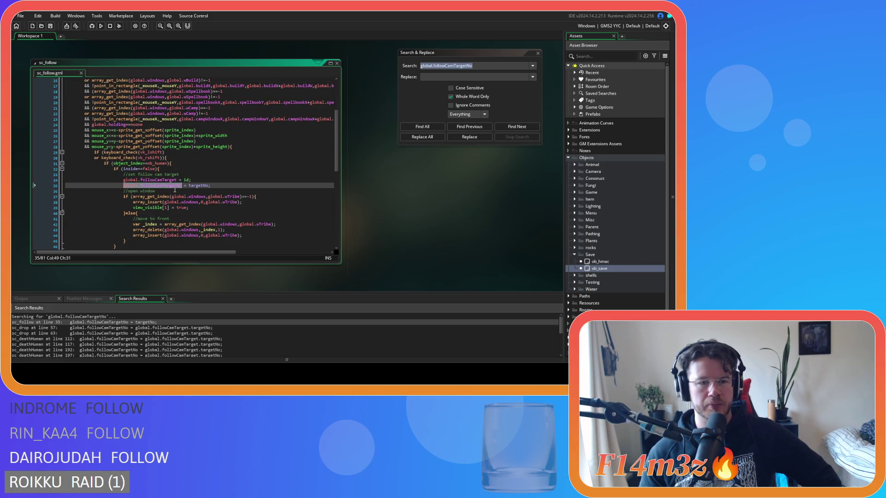
{"action": "scroll", "coordinate": [174, 190], "scroll_direction": "down", "scroll_amount": 12}
{"action": "scroll", "coordinate": [210, 184], "scroll_direction": "up", "scroll_amount": 11}
Delete the line 35 followCamTargetNo assignment, save sc_follow, and close it
{"action": "key", "text": "ctrl+f"}
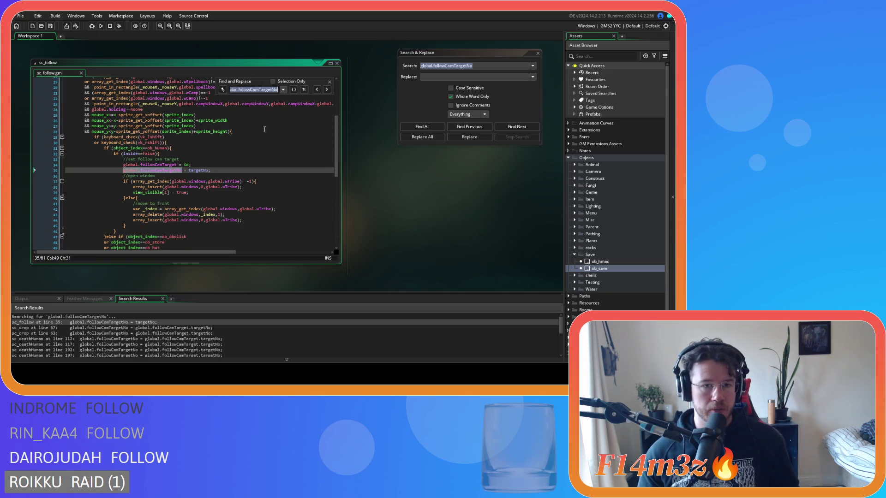
{"action": "left_click", "coordinate": [325, 91]}
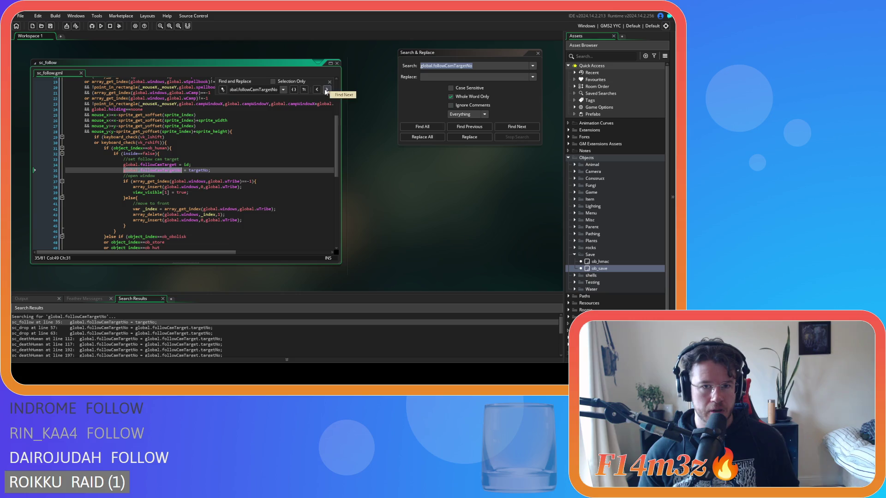
{"action": "left_click", "coordinate": [228, 173]}
{"action": "left_click_drag", "start_coordinate": [228, 173], "coordinate": [75, 173]}
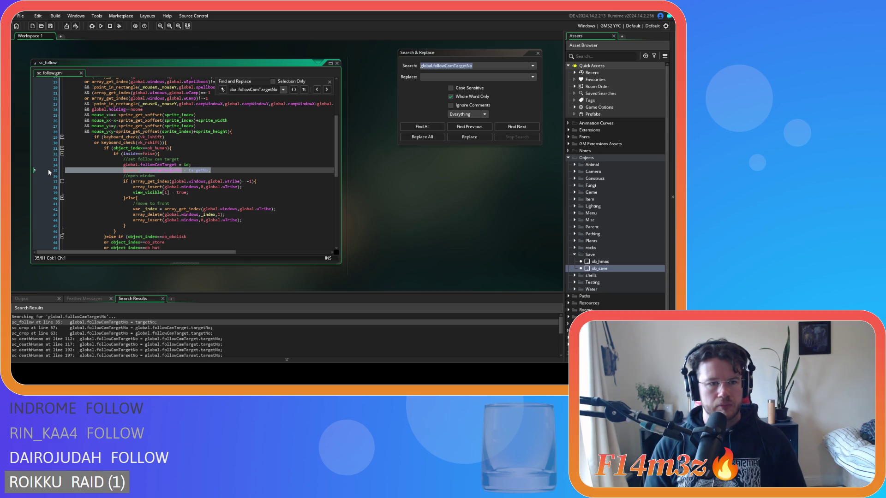
{"action": "key", "text": "BackSpace"}
{"action": "key", "text": "BackSpace"}
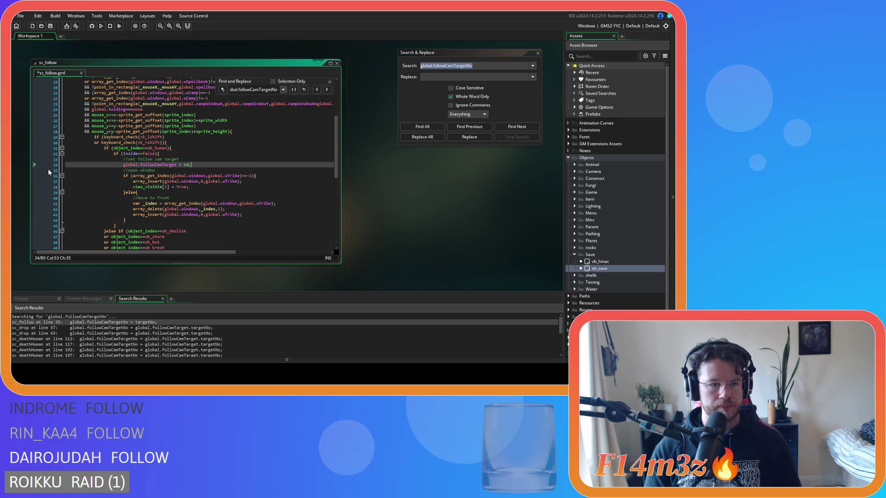
{"action": "key", "text": "ctrl+s"}
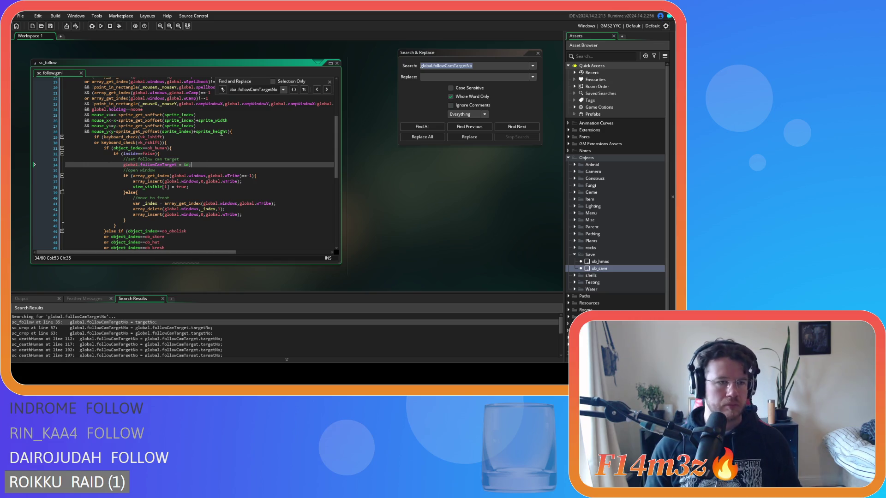
{"action": "left_click", "coordinate": [329, 81]}
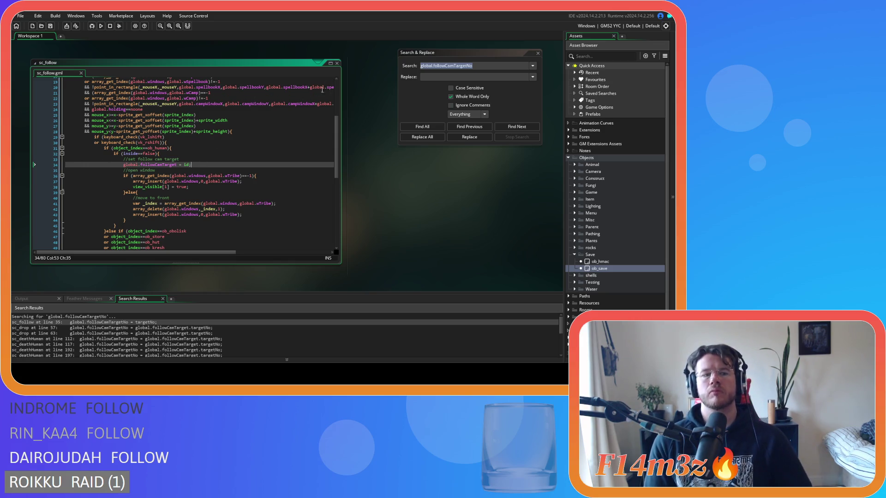
{"action": "scroll", "coordinate": [212, 141], "scroll_direction": "down", "scroll_amount": 3}
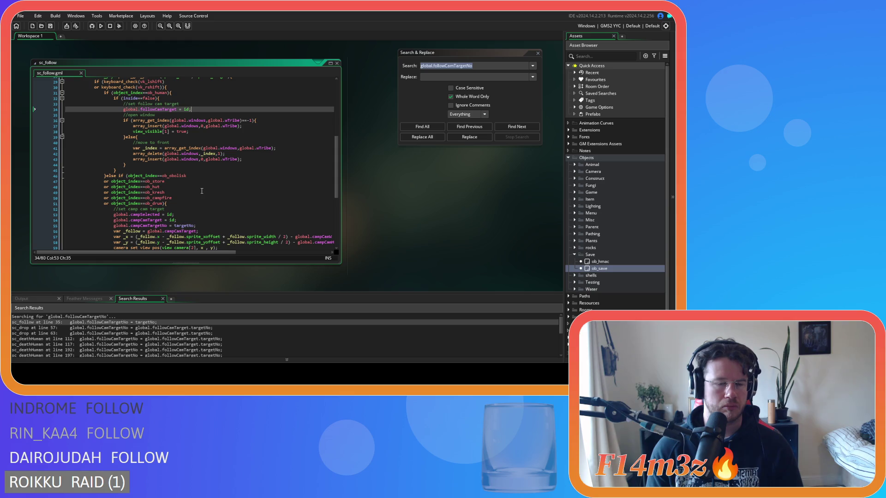
{"action": "left_click", "coordinate": [340, 62]}
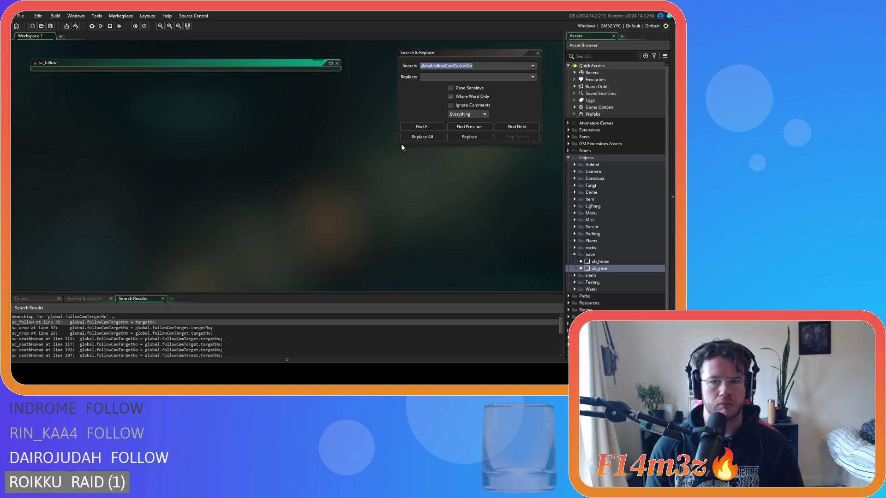
Refresh the search and open sc_drop at its line 57 followCamTargetNo match
{"action": "left_click", "coordinate": [422, 127]}
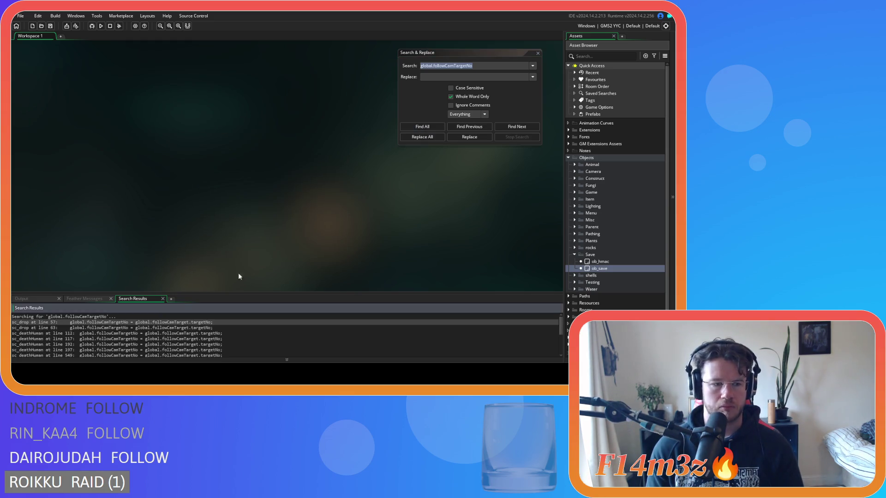
{"action": "double_click", "coordinate": [52, 322]}
{"action": "scroll", "coordinate": [206, 215], "scroll_direction": "up", "scroll_amount": 4}
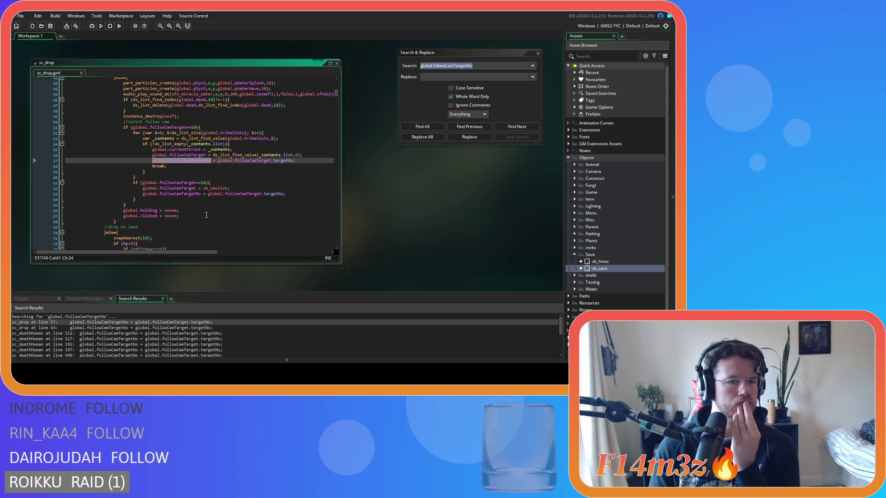
{"action": "scroll", "coordinate": [207, 215], "scroll_direction": "up", "scroll_amount": 6}
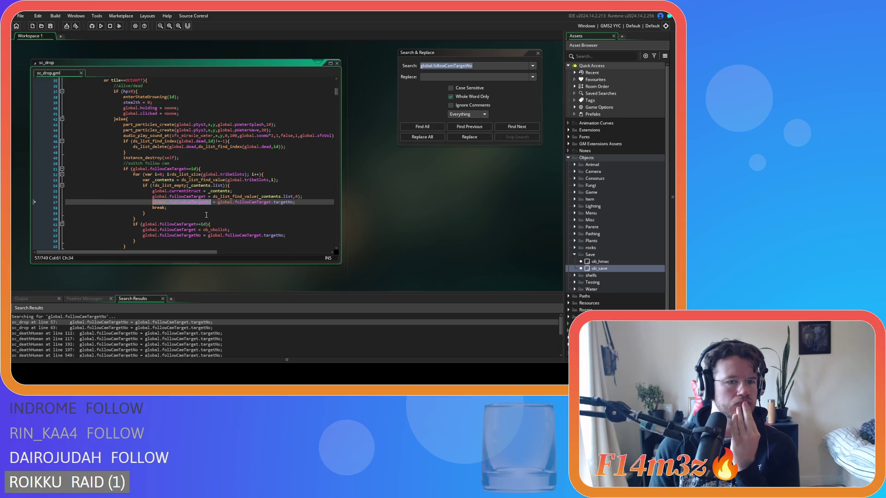
{"action": "scroll", "coordinate": [207, 215], "scroll_direction": "down", "scroll_amount": 5}
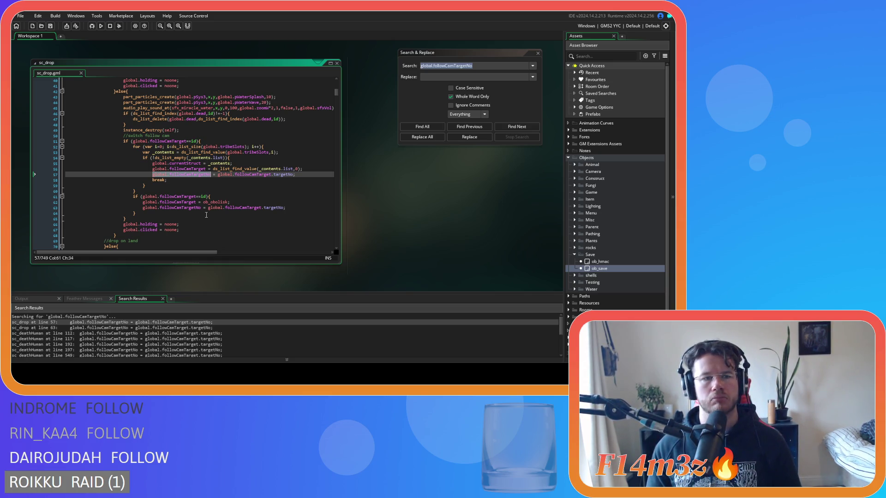
{"action": "scroll", "coordinate": [206, 215], "scroll_direction": "up", "scroll_amount": 13}
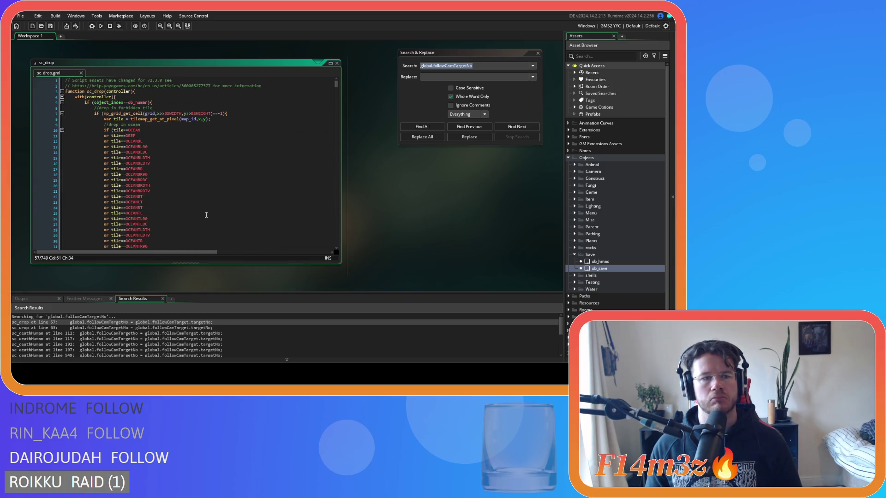
{"action": "scroll", "coordinate": [206, 215], "scroll_direction": "down", "scroll_amount": 13}
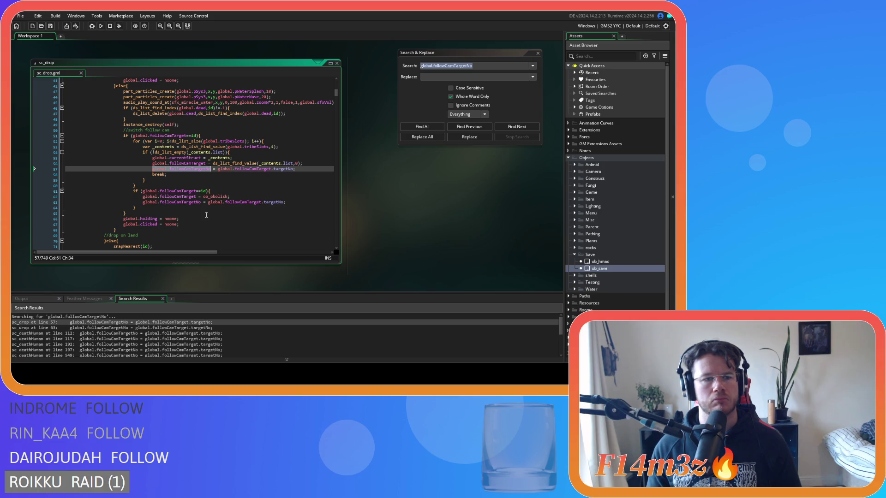
{"action": "scroll", "coordinate": [206, 215], "scroll_direction": "up", "scroll_amount": 2}
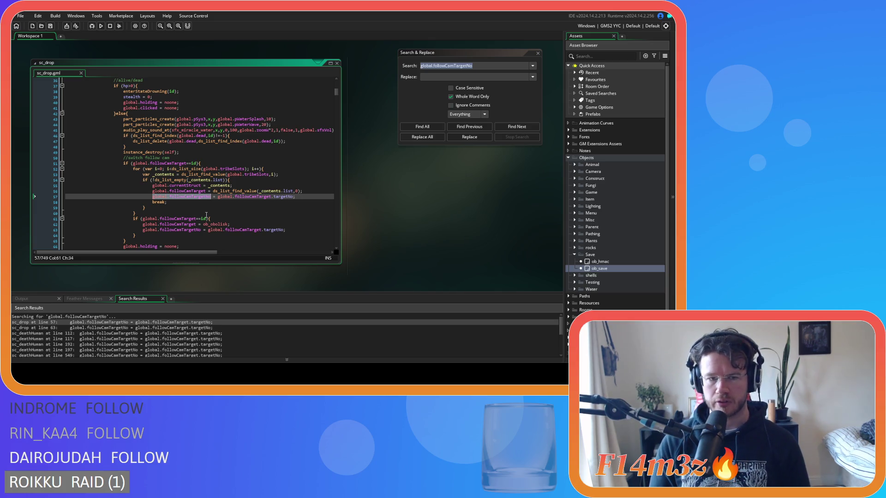
Select followCamTargetNo on line 57 and search for it within sc_drop
{"action": "left_click", "coordinate": [306, 196]}
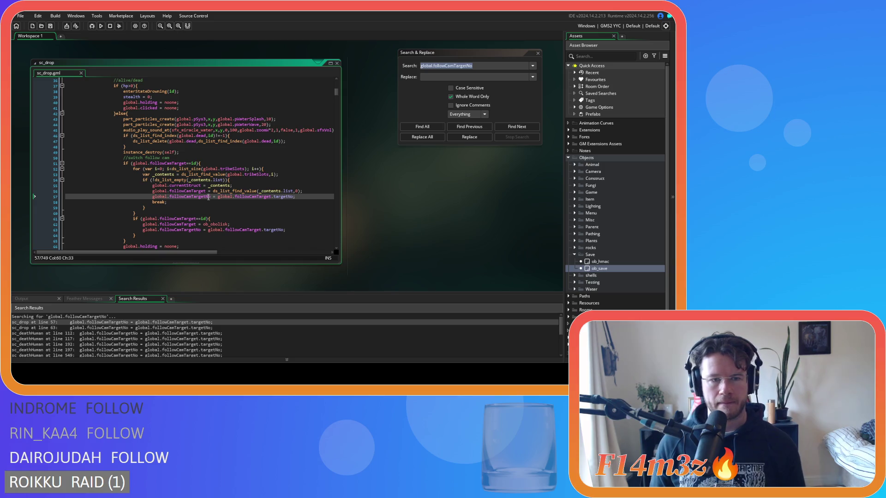
{"action": "left_click_drag", "start_coordinate": [210, 196], "coordinate": [153, 197]}
{"action": "key", "text": "ctrl+f"}
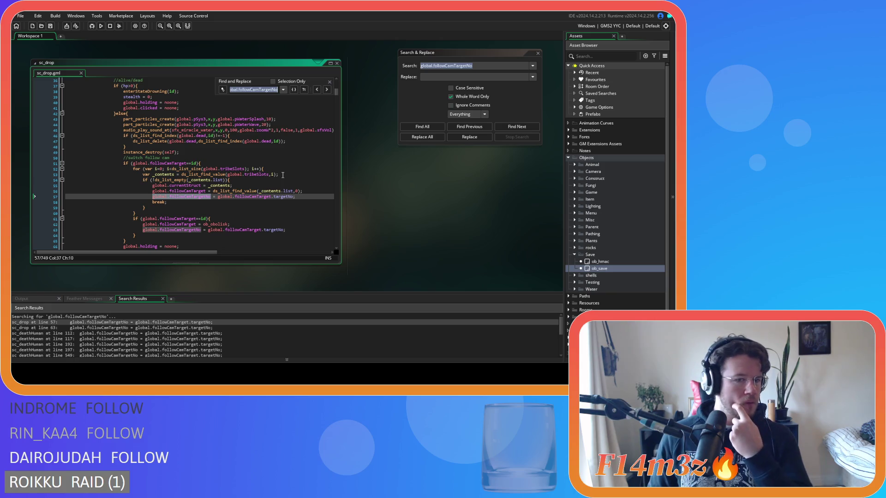
Delete the followCamTargetNo assignments on lines 57 and 62 of sc_drop
{"action": "mouse_move", "coordinate": [276, 197]}
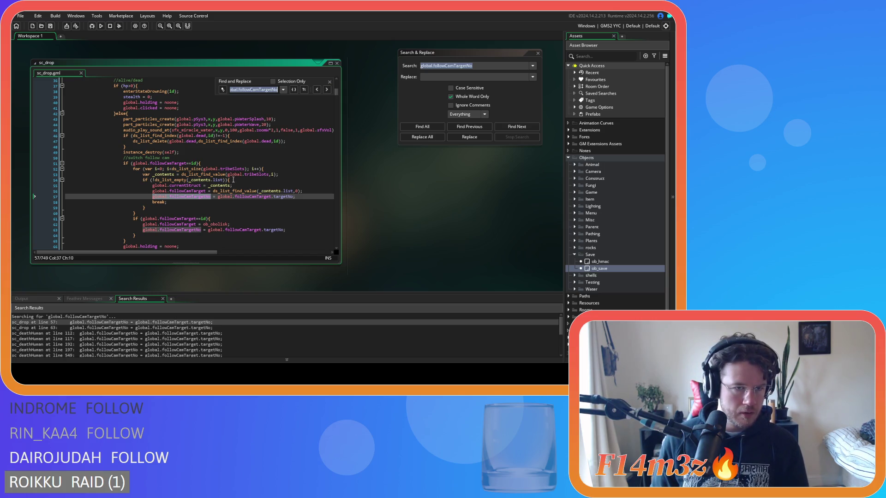
{"action": "left_click", "coordinate": [209, 163]}
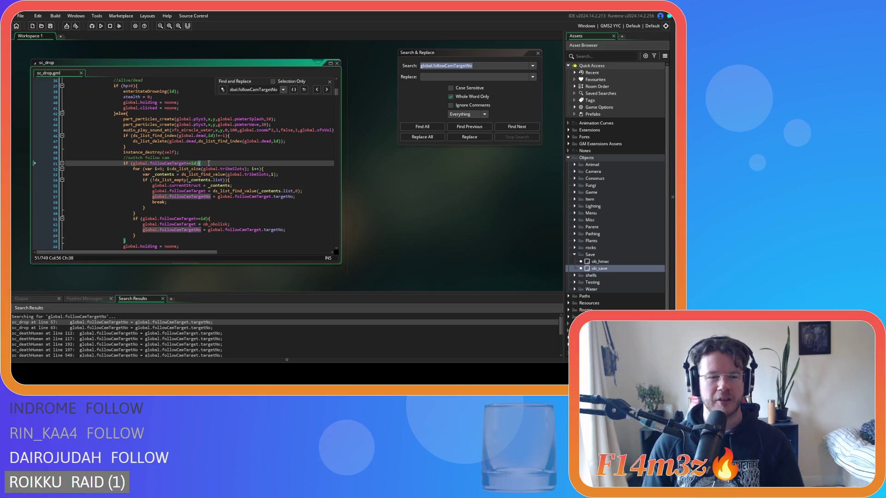
{"action": "left_click", "coordinate": [42, 198]}
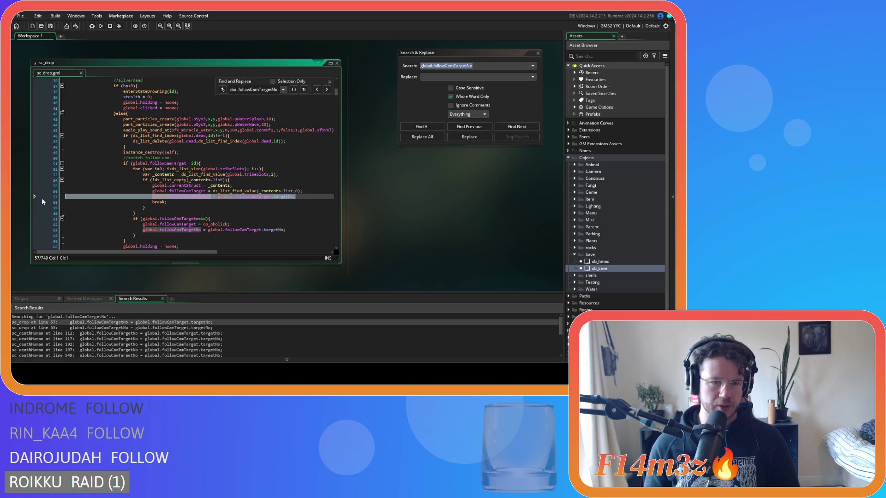
{"action": "key", "text": "Delete"}
{"action": "key", "text": "F3"}
{"action": "key", "text": "BackSpace"}
{"action": "key", "text": "BackSpace"}
{"action": "key", "text": "BackSpace"}
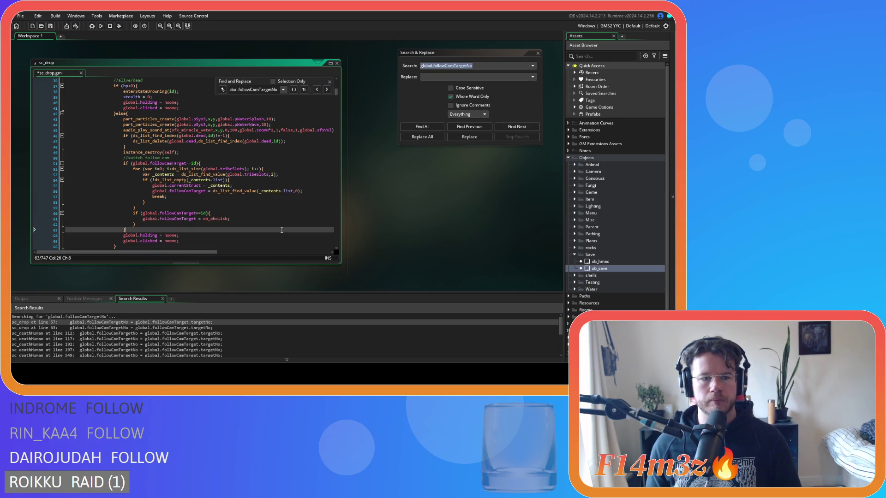
Close sc_drop and rerun the project-wide followCamTargetNo search
{"action": "left_click", "coordinate": [329, 83]}
{"action": "left_click", "coordinate": [336, 62]}
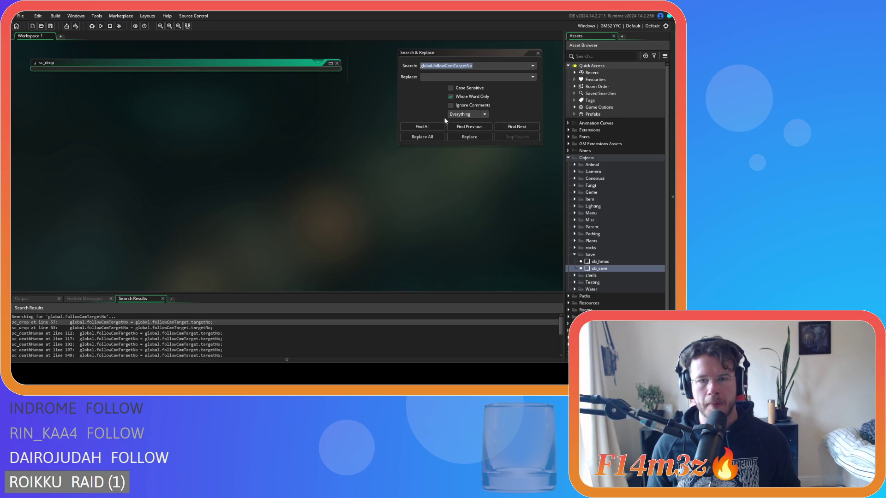
{"action": "left_click", "coordinate": [436, 126]}
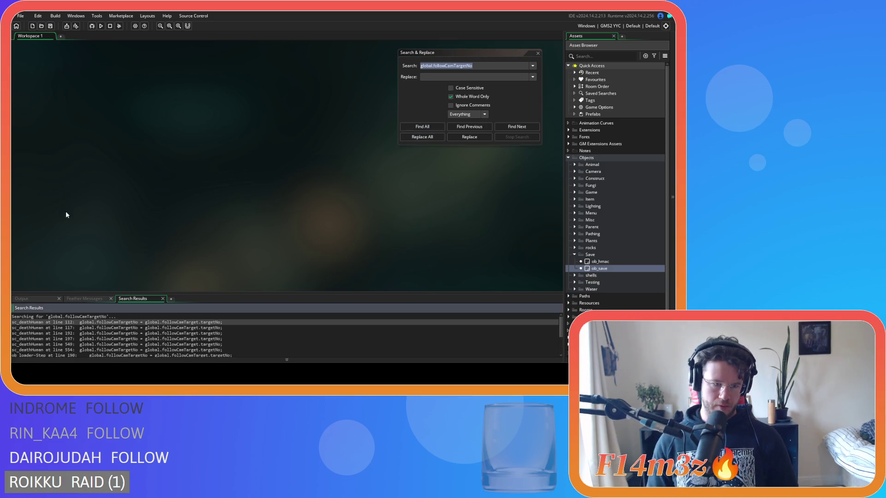
Open sc_deathHuman at line 112 and search the script for global.followCamTargetNo
{"action": "double_click", "coordinate": [144, 323]}
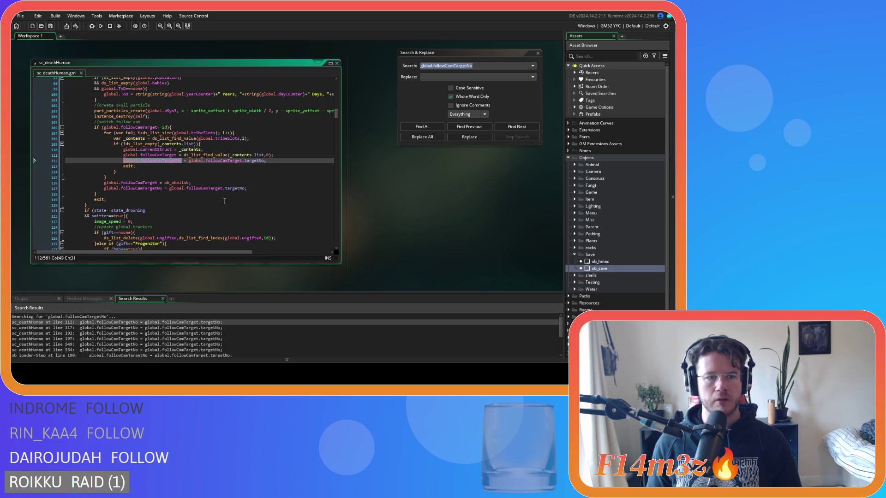
{"action": "scroll", "coordinate": [225, 201], "scroll_direction": "up", "scroll_amount": 2}
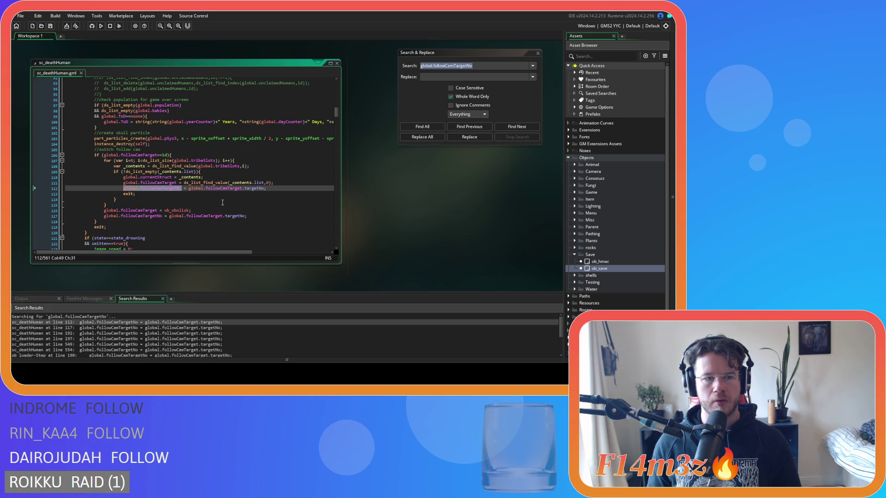
{"action": "left_click", "coordinate": [186, 196]}
{"action": "left_click", "coordinate": [278, 187]}
{"action": "key", "text": "ctrl+shift+Left"}
{"action": "key", "text": "ctrl+shift+Left"}
{"action": "key", "text": "ctrl+shift+Left"}
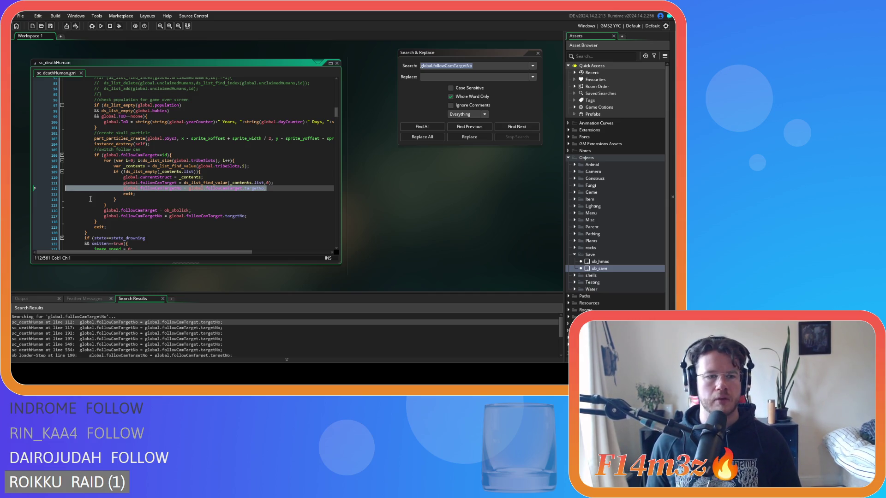
{"action": "left_click", "coordinate": [276, 190]}
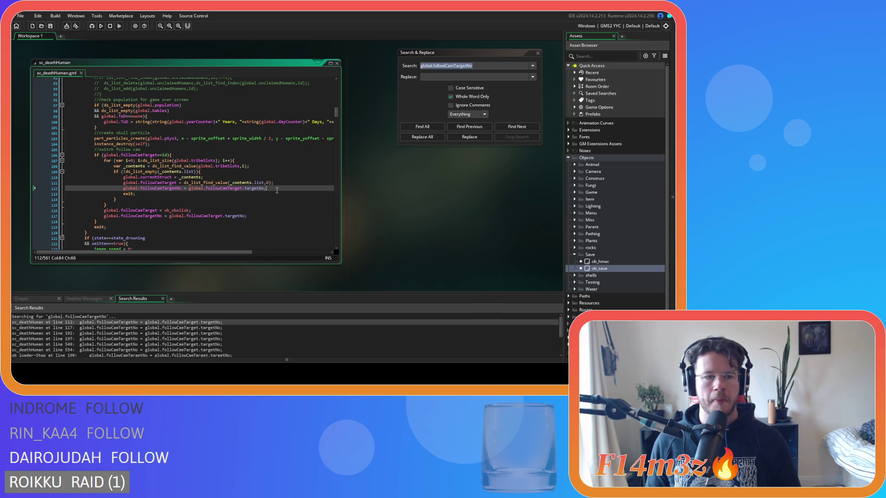
{"action": "left_click_drag", "start_coordinate": [183, 188], "coordinate": [123, 188]}
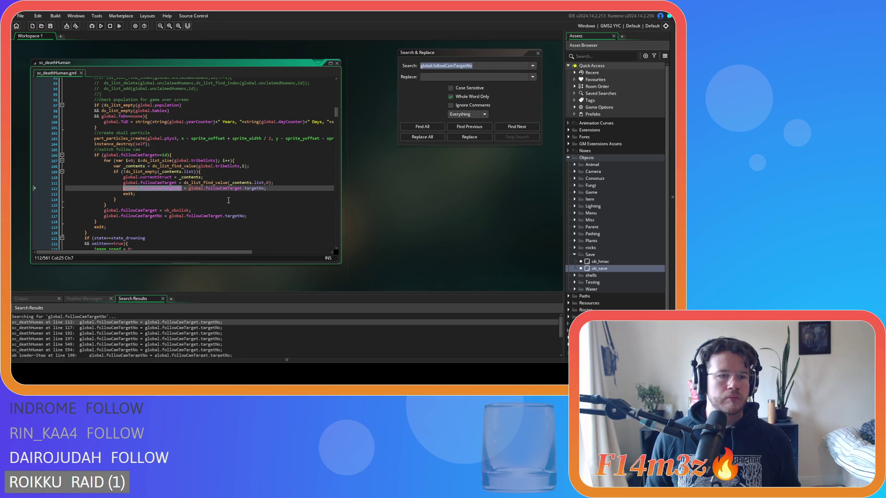
{"action": "key", "text": "ctrl+f"}
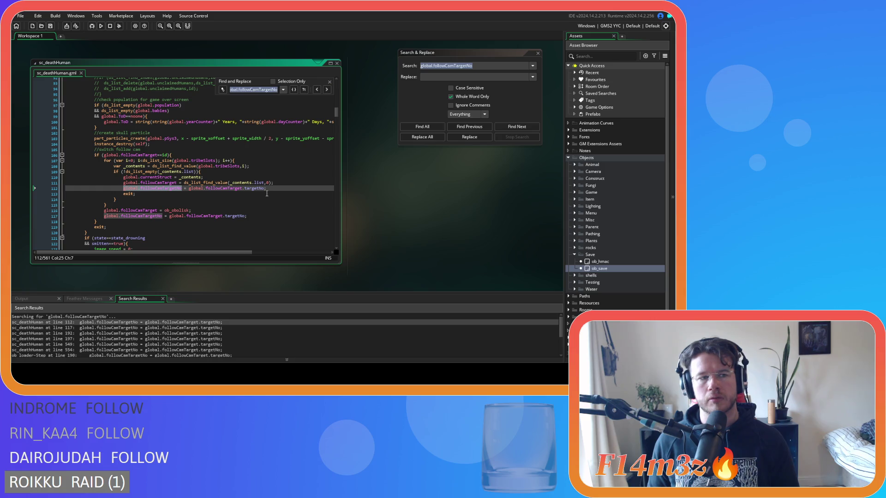
Delete the followCamTargetNo assignments on lines 112 and 116, save sc_deathHuman, and close it
{"action": "left_click_drag", "start_coordinate": [268, 190], "coordinate": [10, 184]}
{"action": "key", "text": "Delete"}
{"action": "left_click_drag", "start_coordinate": [254, 209], "coordinate": [25, 213]}
{"action": "key", "text": "BackSpace"}
{"action": "key", "text": "BackSpace"}
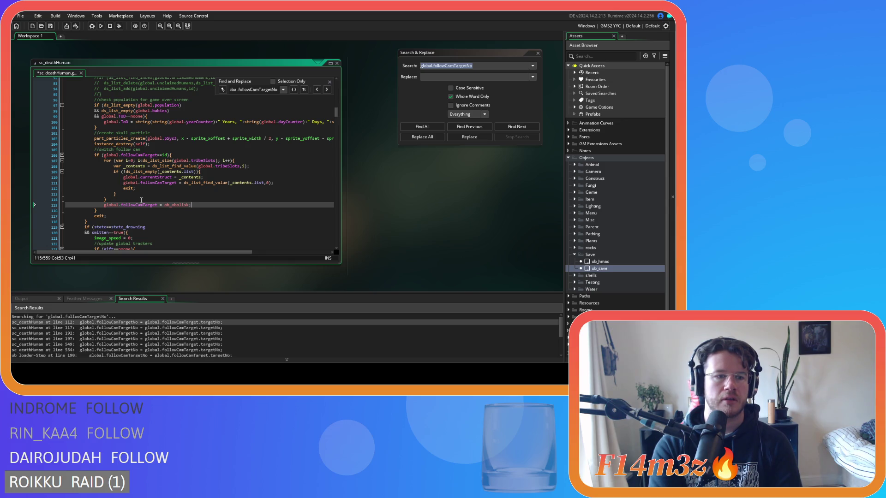
{"action": "left_click", "coordinate": [104, 205]}
{"action": "left_click", "coordinate": [150, 186]}
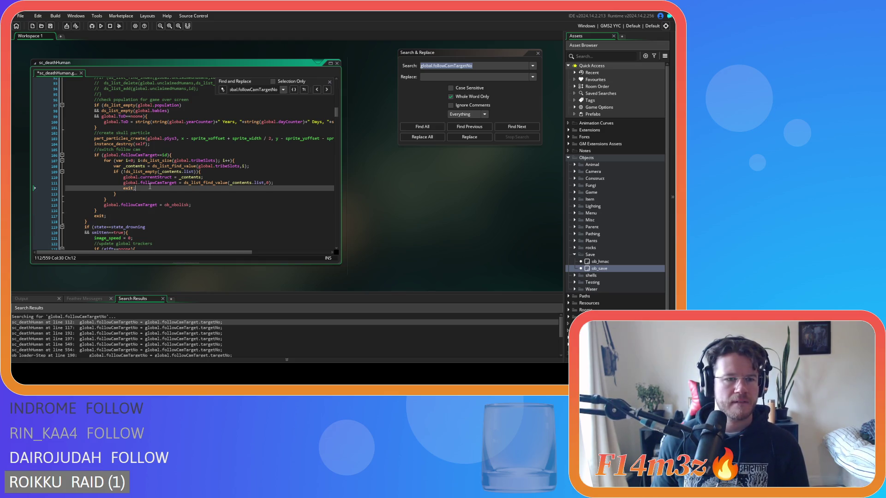
{"action": "left_click", "coordinate": [129, 204]}
{"action": "left_click_drag", "start_coordinate": [124, 188], "coordinate": [178, 191]}
{"action": "left_click", "coordinate": [213, 206]}
{"action": "key", "text": "ctrl+s"}
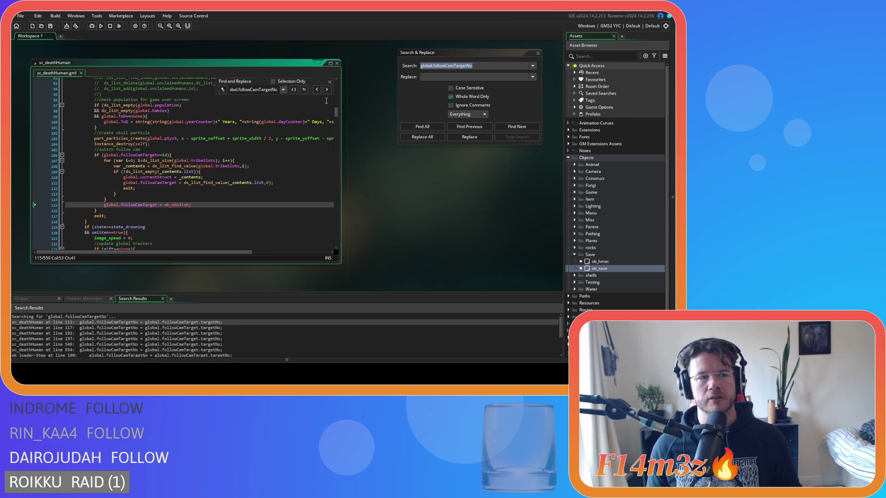
{"action": "left_click", "coordinate": [330, 82]}
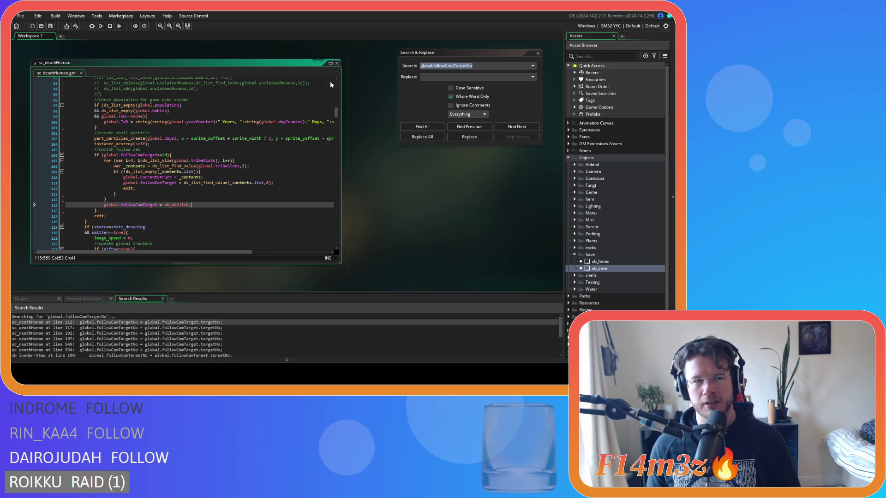
{"action": "left_click", "coordinate": [337, 63]}
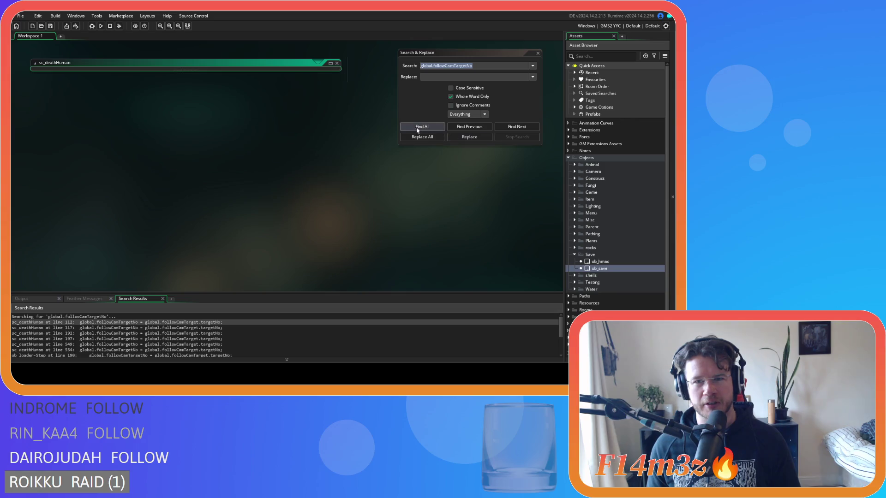
Open sc_deathHuman at the line 190 match and delete the followCamTargetNo assignments on lines 190 and 194
{"action": "left_click", "coordinate": [418, 127]}
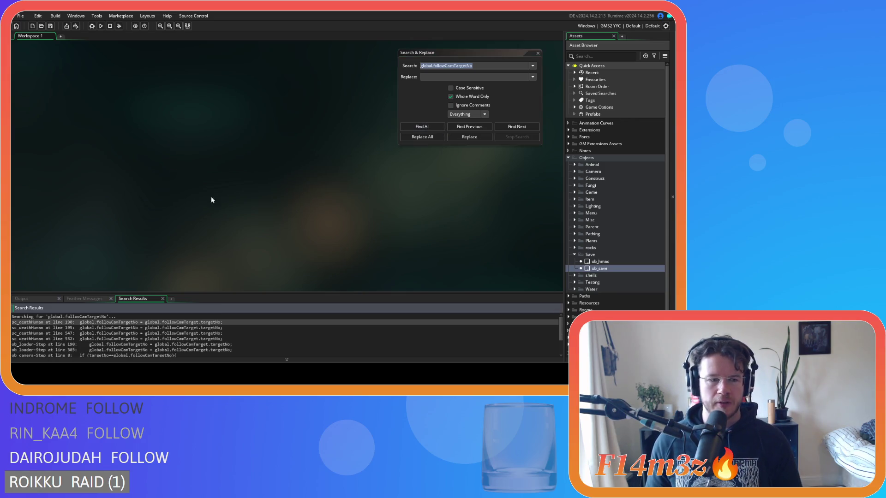
{"action": "double_click", "coordinate": [131, 322]}
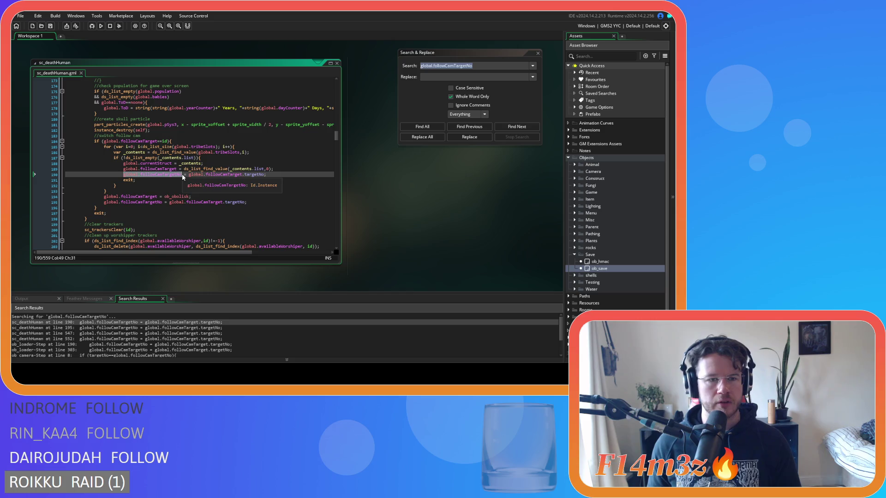
{"action": "left_click_drag", "start_coordinate": [181, 174], "coordinate": [124, 175]}
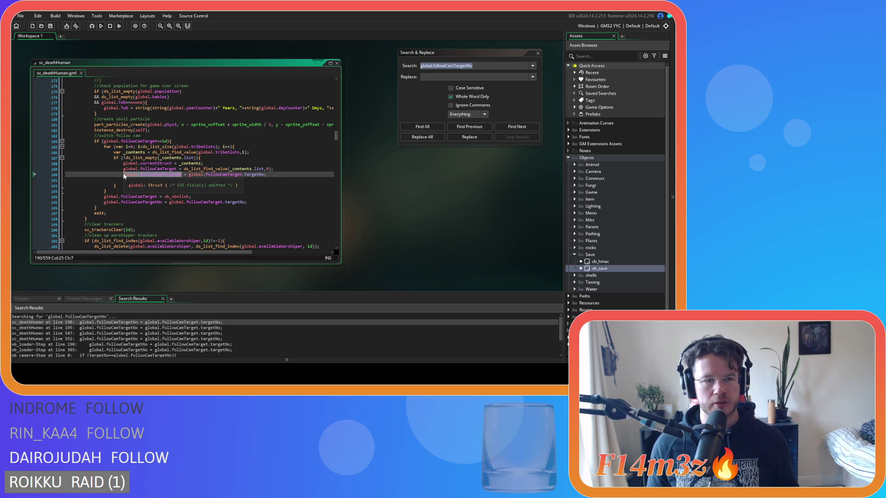
{"action": "key", "text": "ctrl+f"}
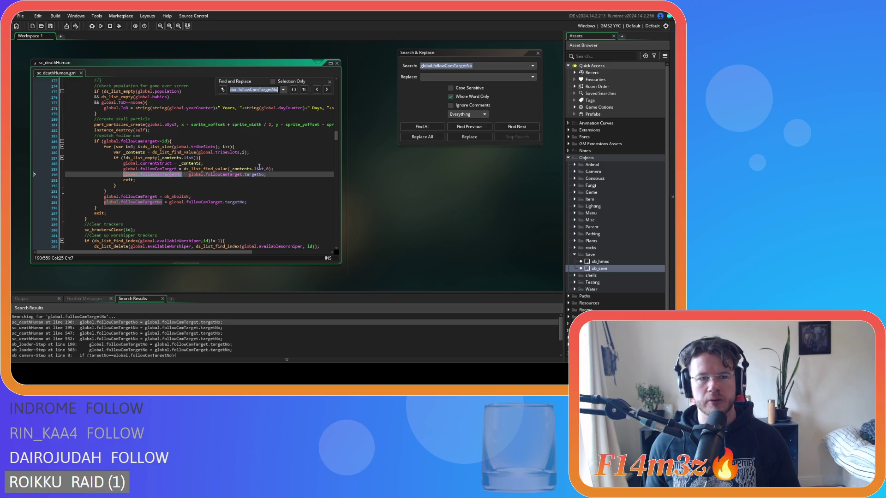
{"action": "left_click", "coordinate": [55, 180]}
{"action": "key", "text": "shift+Up"}
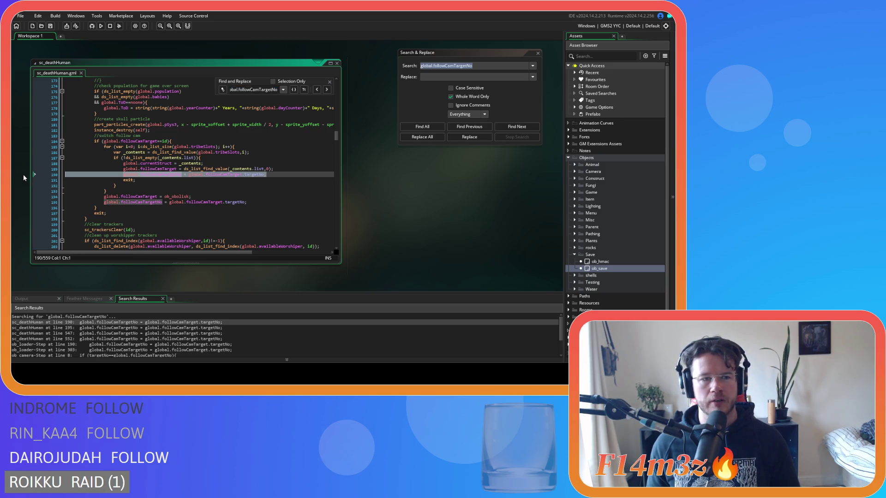
{"action": "key", "text": "Delete"}
{"action": "left_click_drag", "start_coordinate": [270, 197], "coordinate": [20, 196]}
{"action": "key", "text": "BackSpace"}
{"action": "key", "text": "BackSpace"}
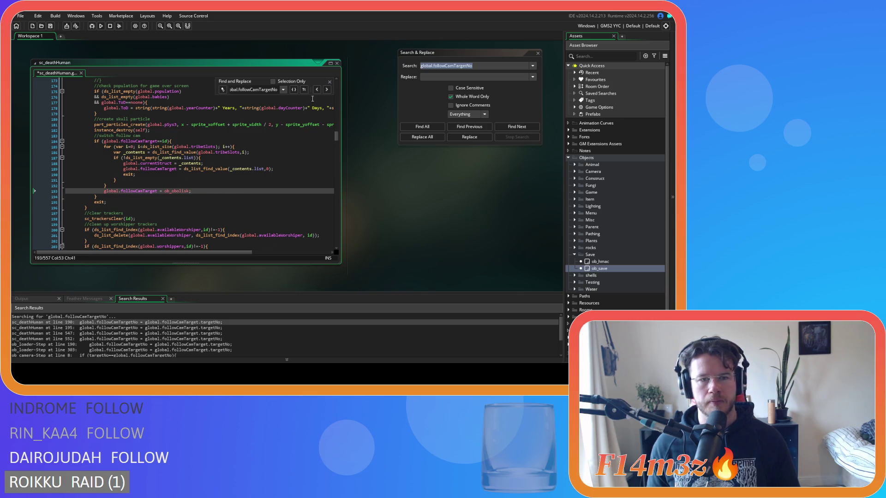
Delete the followCamTargetNo assignments on lines 545 and 549 of sc_deathHuman
{"action": "left_click", "coordinate": [327, 90]}
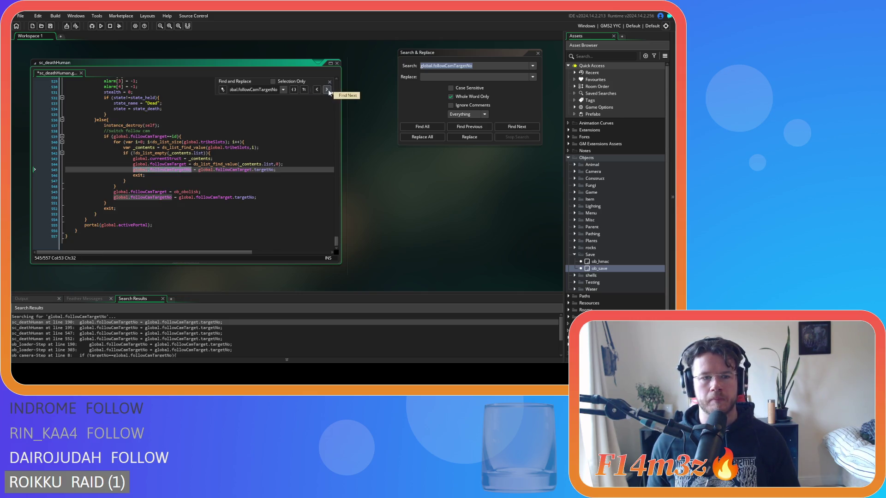
{"action": "left_click_drag", "start_coordinate": [276, 170], "coordinate": [31, 174]}
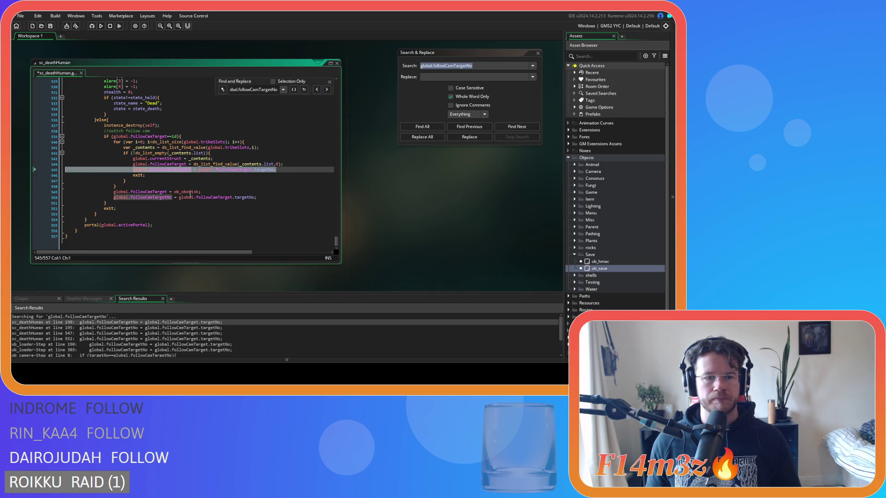
{"action": "key", "text": "Delete"}
{"action": "key", "text": "Delete"}
{"action": "left_click_drag", "start_coordinate": [257, 198], "coordinate": [40, 198]}
{"action": "key", "text": "Delete"}
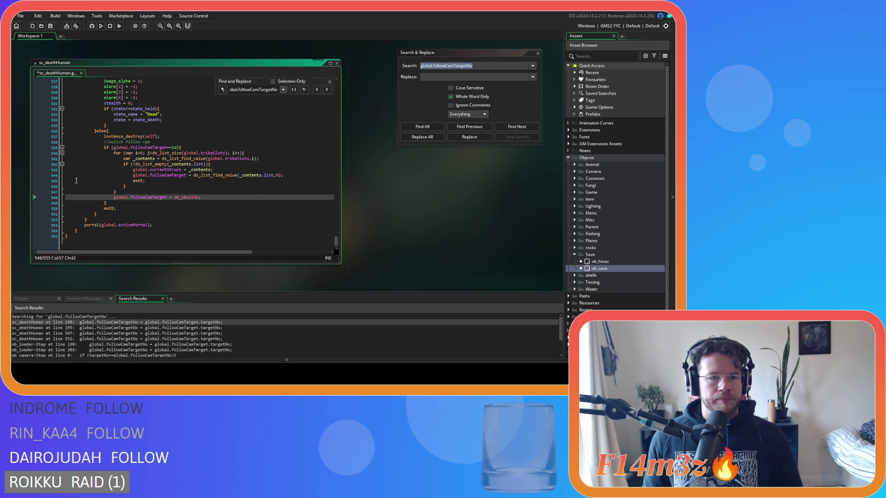
Save the sc_deathHuman script and close its code window
{"action": "left_click", "coordinate": [330, 82]}
{"action": "left_click", "coordinate": [261, 153]}
{"action": "key", "text": "ctrl+s"}
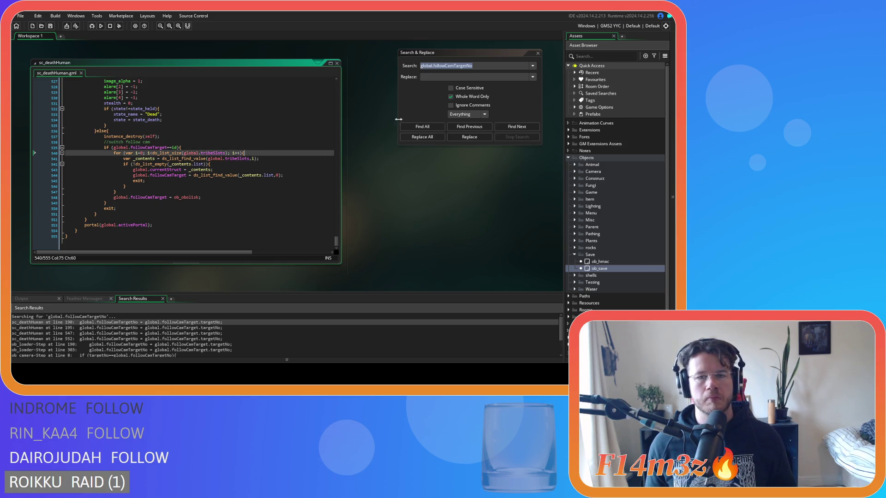
{"action": "left_click", "coordinate": [339, 63]}
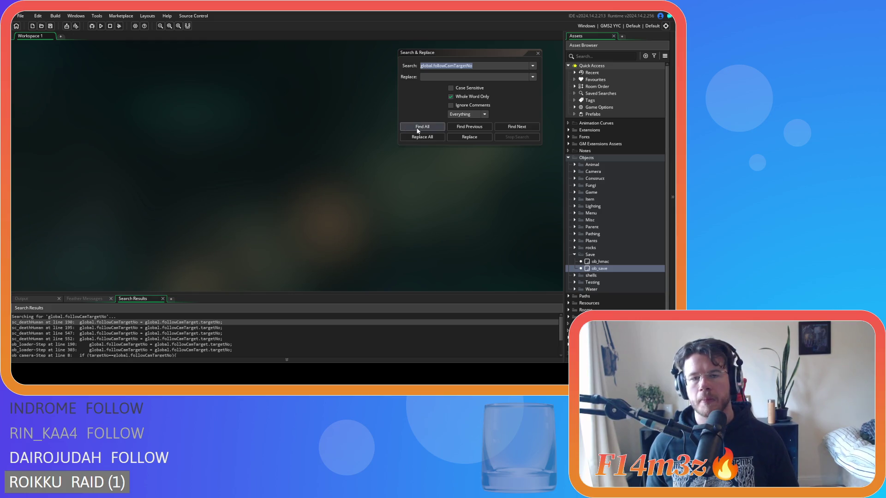
Rerun the project-wide search for followCamTargetNo to list the remaining uses
{"action": "left_click", "coordinate": [418, 129]}
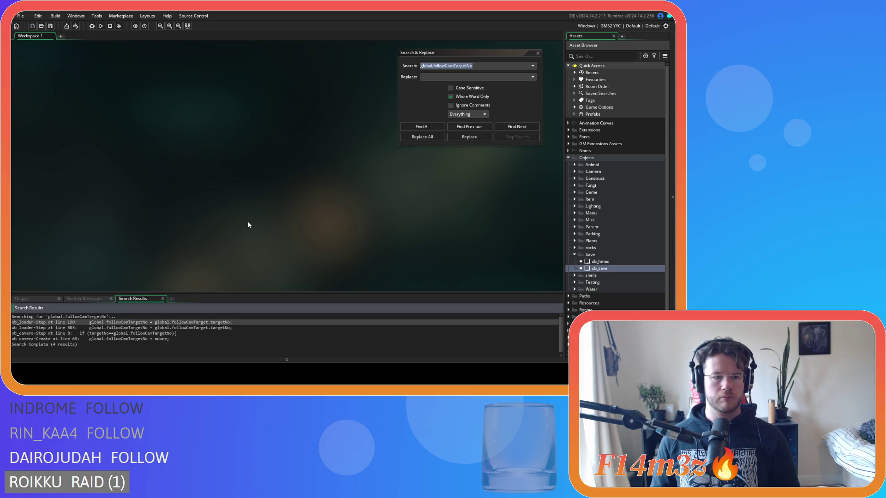
Open ob_loader's Step event at the match and delete the line 190 followCamTargetNo assignment
{"action": "double_click", "coordinate": [129, 323]}
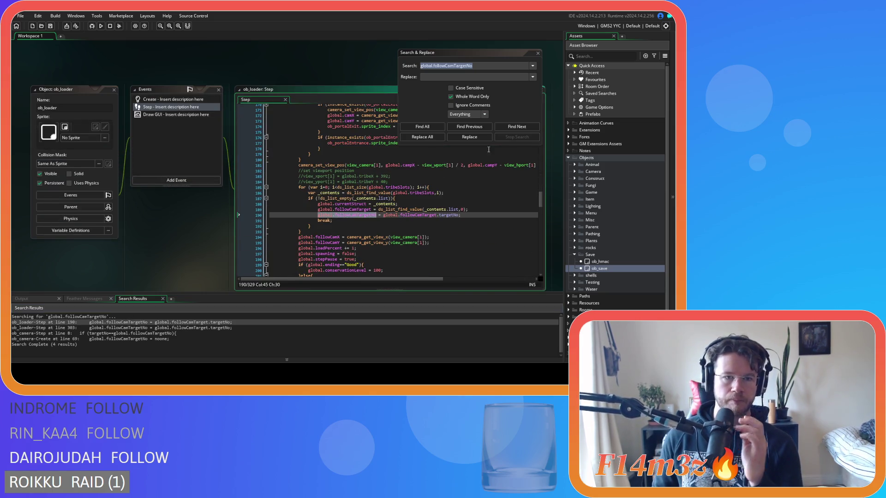
{"action": "left_click", "coordinate": [538, 54]}
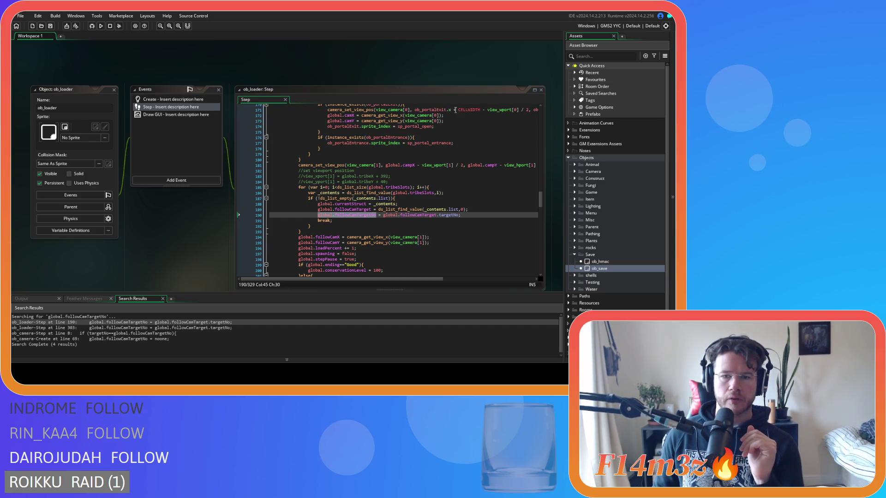
{"action": "left_click", "coordinate": [465, 216]}
{"action": "left_click_drag", "start_coordinate": [465, 215], "coordinate": [279, 216]}
{"action": "left_click", "coordinate": [374, 216]}
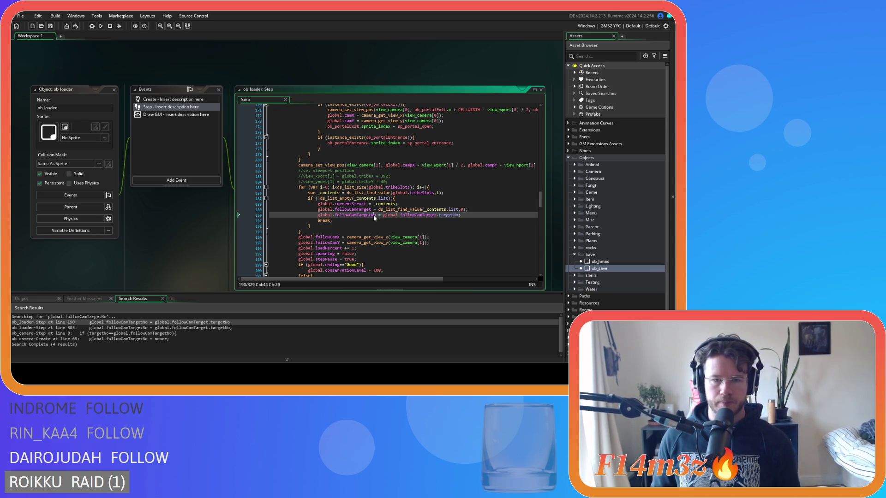
{"action": "left_click_drag", "start_coordinate": [374, 217], "coordinate": [319, 221]}
{"action": "key", "text": "ctrl+f"}
{"action": "key", "text": "Home"}
{"action": "key", "text": "shift+End"}
{"action": "key", "text": "Delete"}
{"action": "key", "text": "BackSpace"}
Delete the line 302 followCamTargetNo assignment and close the ob_loader object editor
{"action": "left_click", "coordinate": [531, 116]}
{"action": "left_click_drag", "start_coordinate": [461, 138], "coordinate": [452, 138]}
{"action": "key", "text": "shift+Home"}
{"action": "key", "text": "Delete"}
{"action": "key", "text": "BackSpace"}
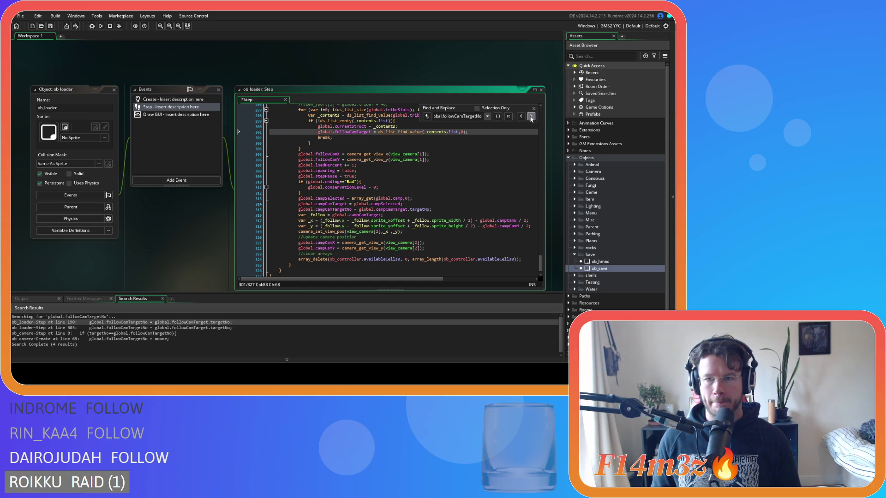
{"action": "left_click", "coordinate": [534, 109]}
{"action": "left_click", "coordinate": [114, 90]}
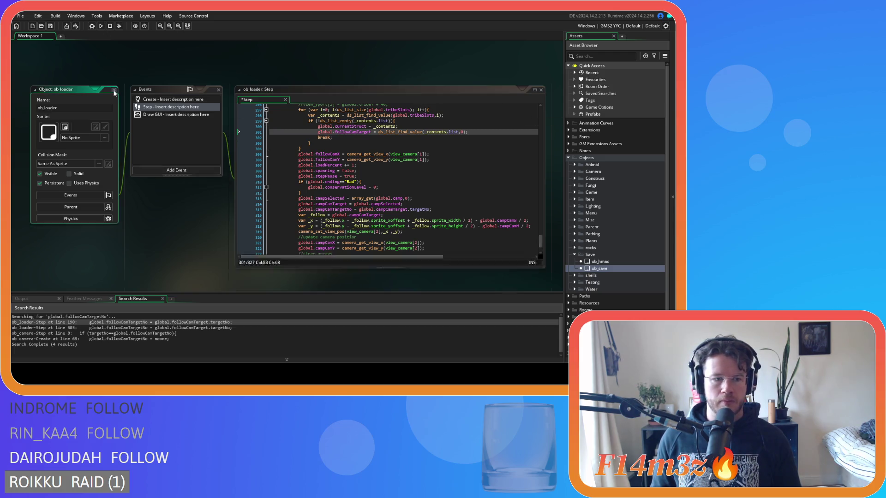
{"action": "left_click", "coordinate": [90, 328]}
{"action": "left_click_drag", "start_coordinate": [90, 327], "coordinate": [148, 328]}
Search the project again for global.followCamTargetNo and open ob_camera's Step and Create matches
{"action": "key", "text": "ctrl+shift+f"}
{"action": "left_click", "coordinate": [422, 126]}
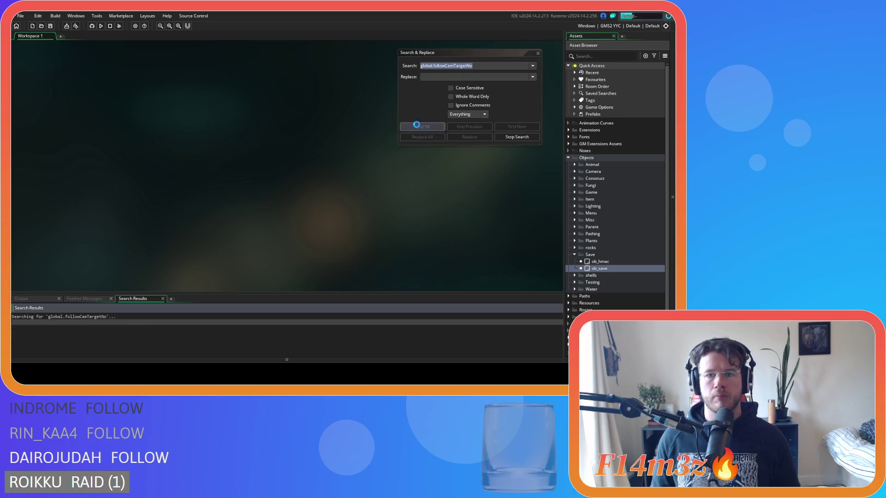
{"action": "left_click", "coordinate": [538, 52]}
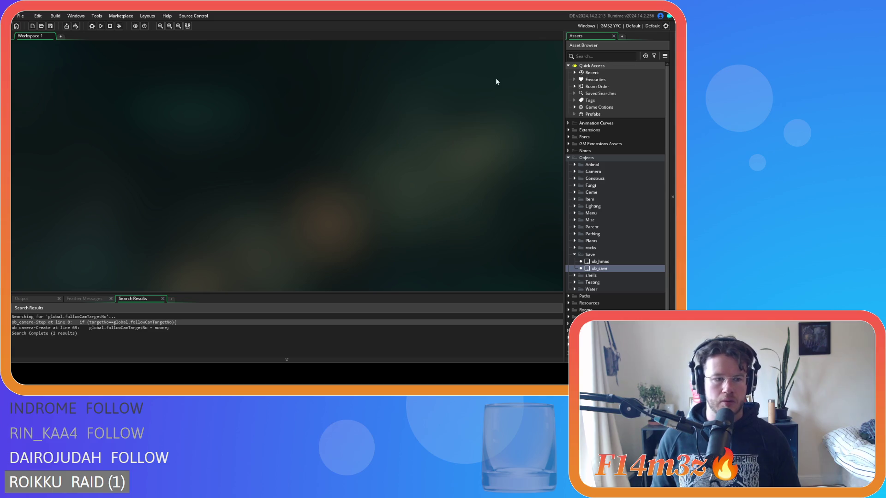
{"action": "double_click", "coordinate": [51, 322]}
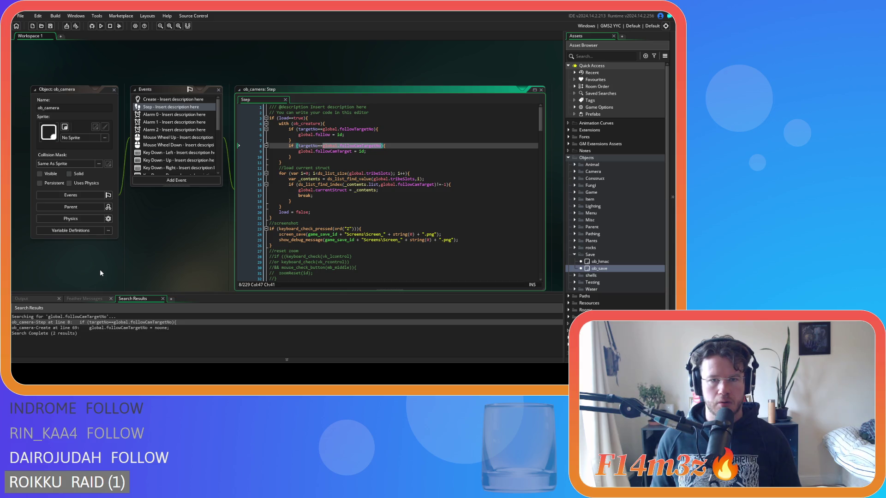
{"action": "double_click", "coordinate": [128, 327]}
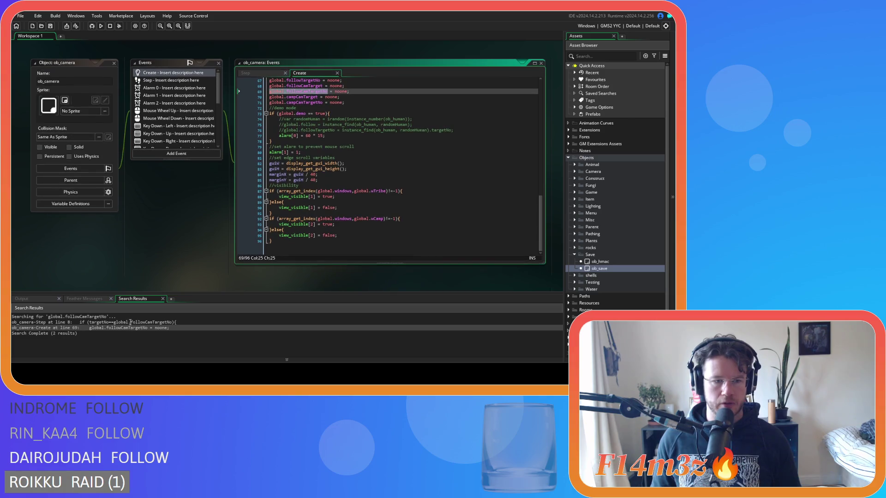
Remove the 'global.' prefix from line 8's followCamTargetNo check in ob_camera's Step event and save
{"action": "double_click", "coordinate": [130, 322]}
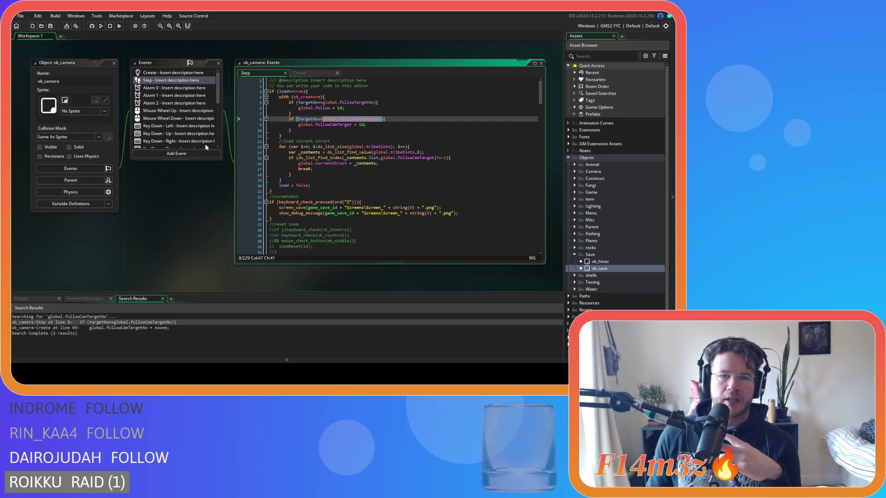
{"action": "double_click", "coordinate": [134, 327]}
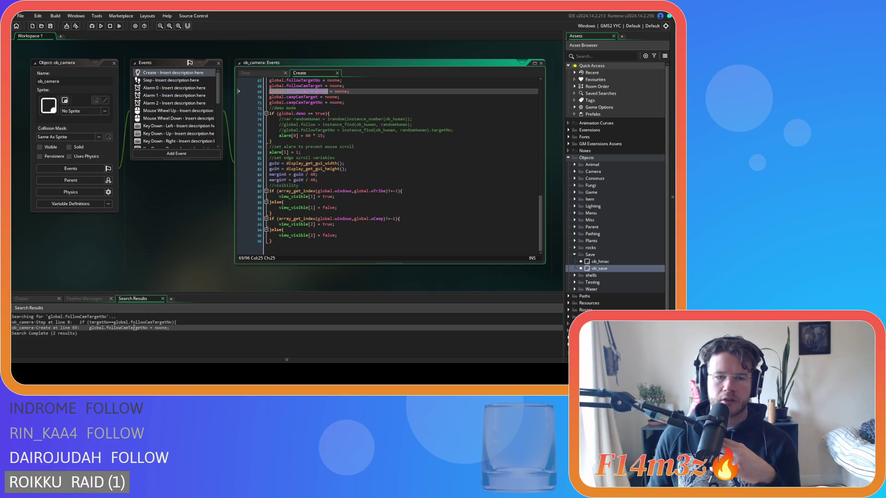
{"action": "left_click", "coordinate": [275, 92]}
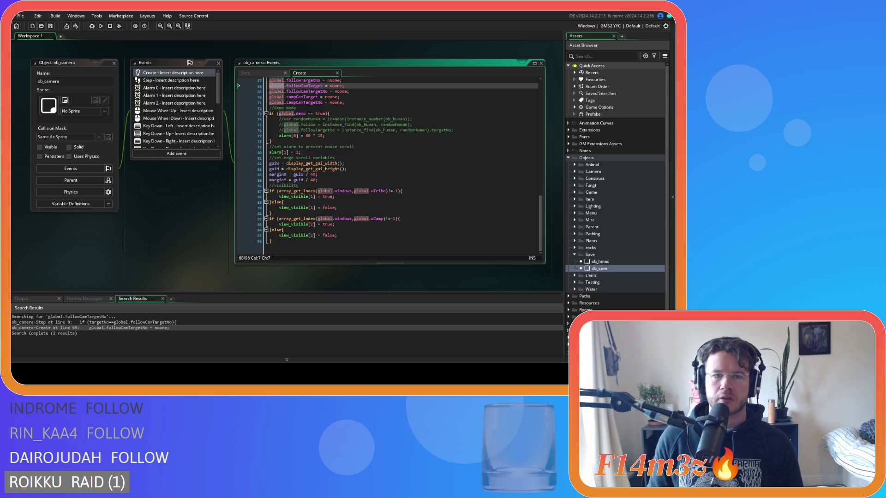
{"action": "left_click", "coordinate": [266, 73]}
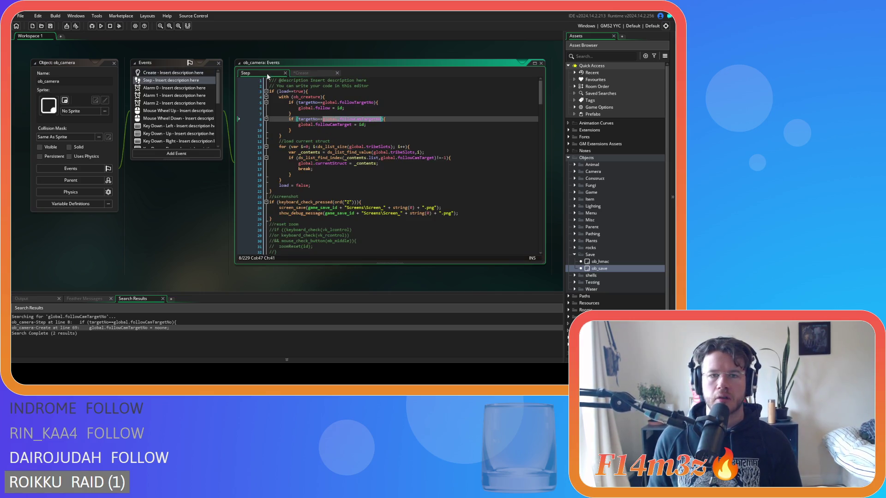
{"action": "double_click", "coordinate": [326, 119]}
{"action": "key", "text": "Delete"}
{"action": "key", "text": "Delete"}
{"action": "left_click", "coordinate": [387, 119]}
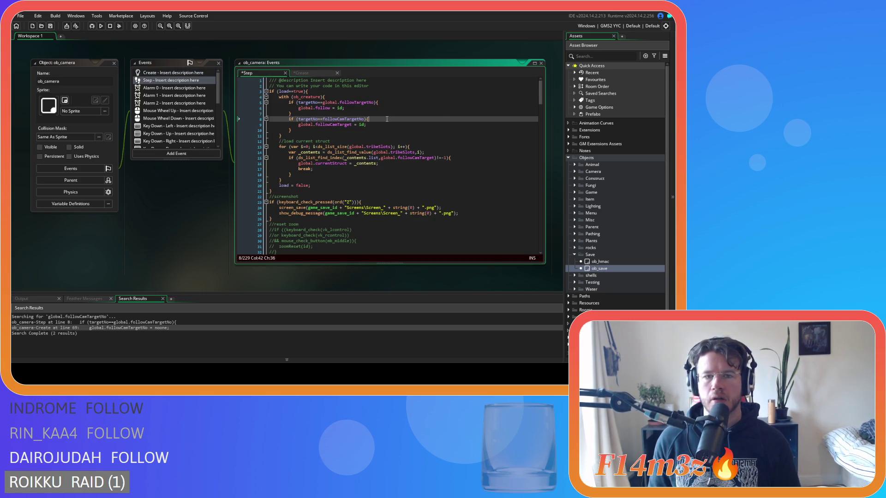
{"action": "key", "text": "ctrl+s"}
Review the Step event's follow-target code and save the whole project
{"action": "left_click", "coordinate": [345, 102]}
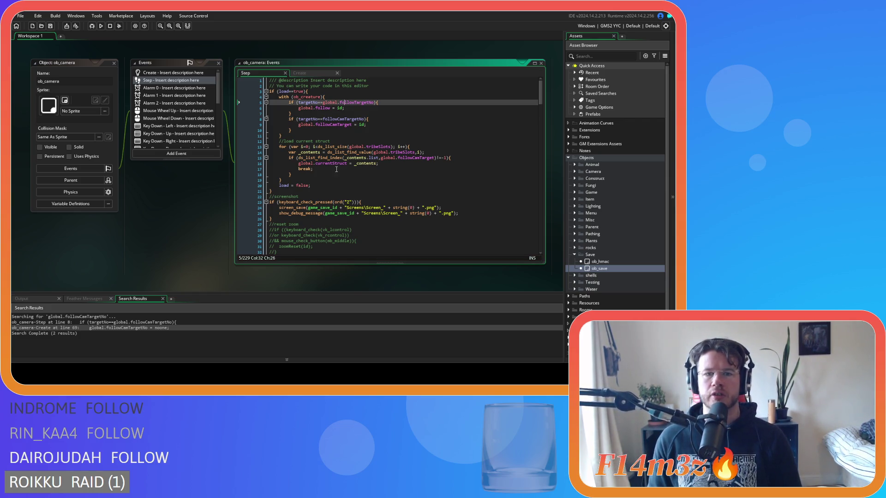
{"action": "mouse_move", "coordinate": [331, 131]}
{"action": "left_mouse_down"}
{"action": "mouse_move", "coordinate": [385, 125]}
{"action": "mouse_move", "coordinate": [350, 128]}
{"action": "mouse_move", "coordinate": [349, 120]}
{"action": "left_mouse_up"}
{"action": "left_click", "coordinate": [385, 125]}
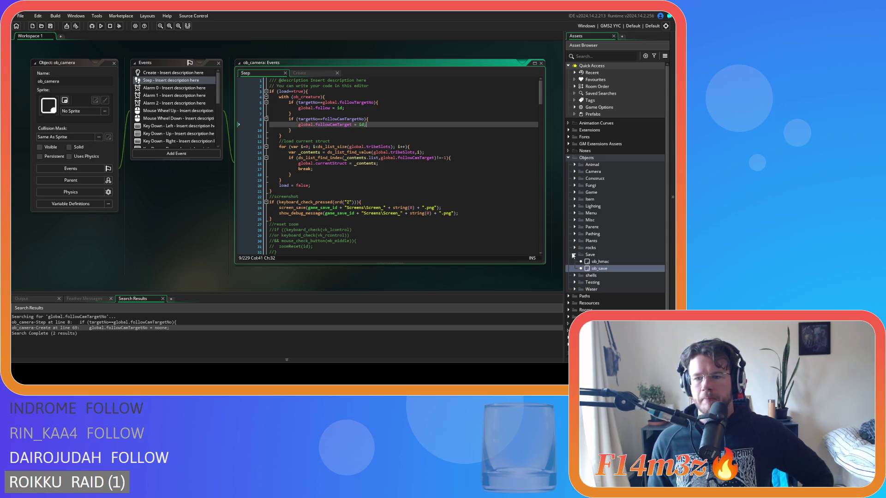
{"action": "left_click", "coordinate": [574, 254]}
{"action": "left_click", "coordinate": [314, 169]}
{"action": "left_click", "coordinate": [50, 26]}
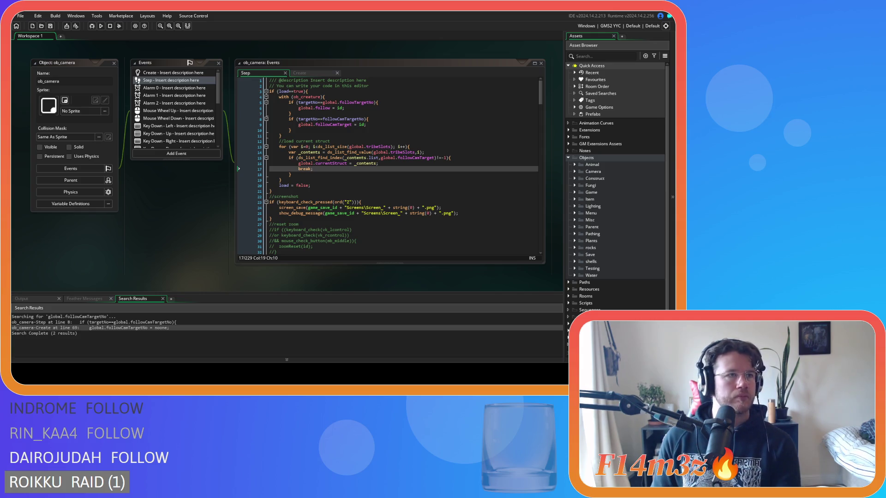
{"action": "left_click", "coordinate": [366, 184]}
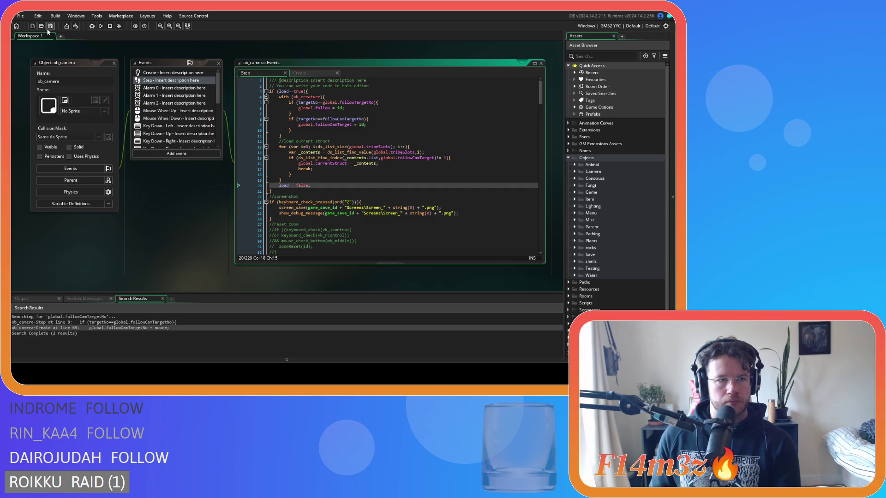
Close all ob_camera editor windows with Windows > Close All, then collapse and re-expand Objects
{"action": "right_click", "coordinate": [169, 222]}
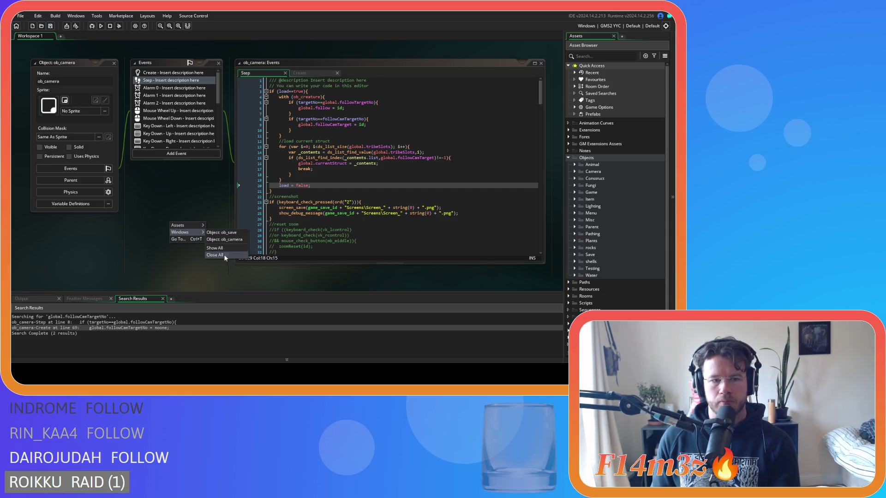
{"action": "left_click", "coordinate": [243, 254]}
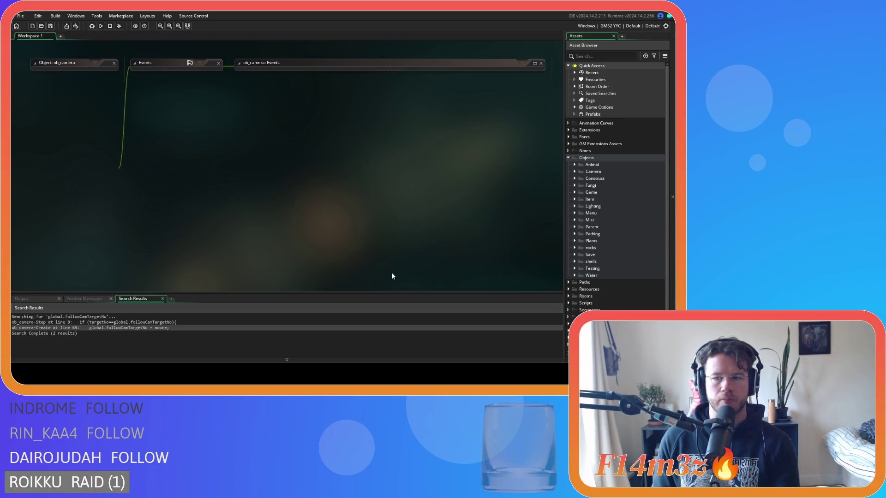
{"action": "left_click", "coordinate": [568, 157]}
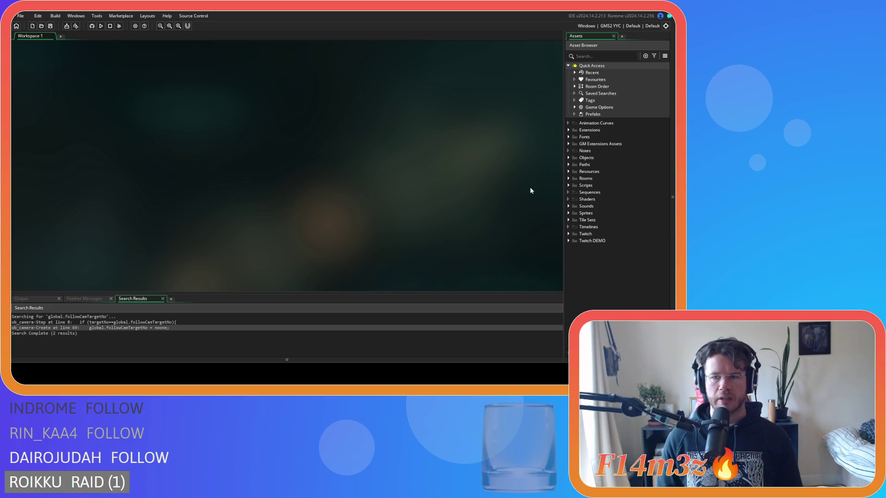
{"action": "left_click", "coordinate": [568, 158]}
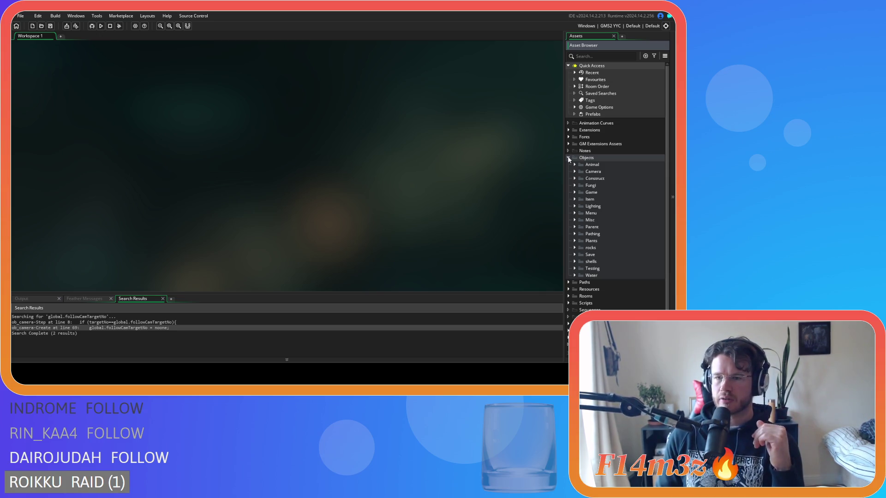
Reopen ob_camera from Objects > Camera and bring up its Step event code
{"action": "left_click", "coordinate": [575, 173]}
{"action": "double_click", "coordinate": [597, 179]}
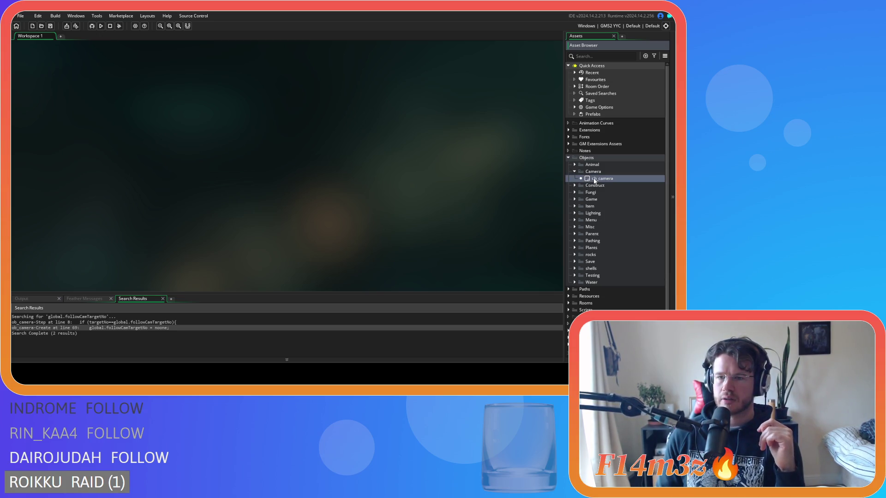
{"action": "left_click", "coordinate": [301, 100]}
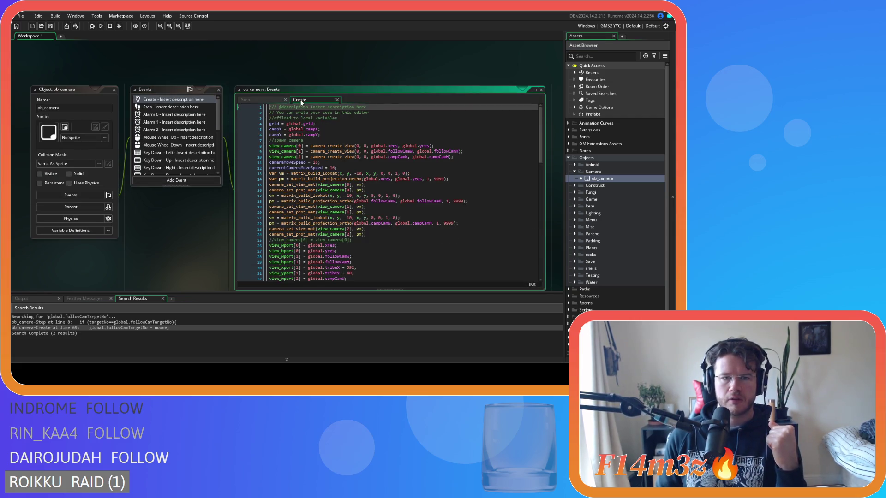
{"action": "mouse_move", "coordinate": [540, 112]}
{"action": "left_mouse_down"}
{"action": "mouse_move", "coordinate": [544, 269]}
{"action": "mouse_move", "coordinate": [499, 99]}
{"action": "left_mouse_up"}
{"action": "left_click", "coordinate": [168, 107]}
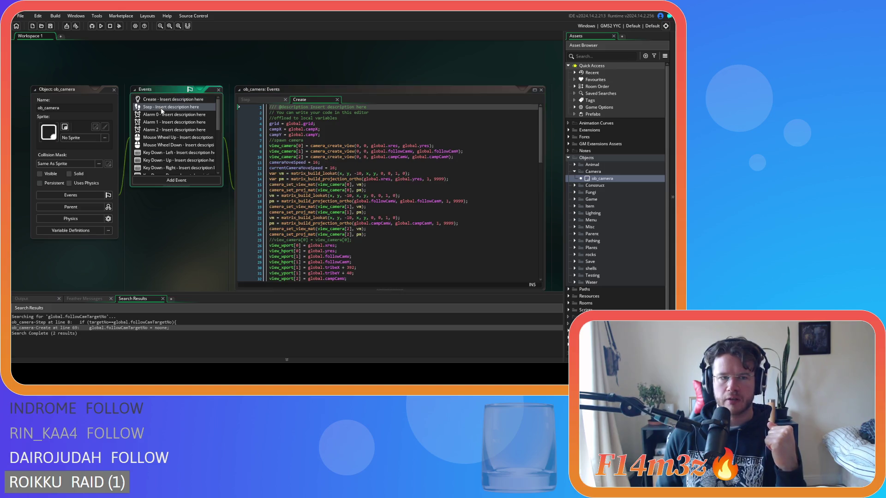
{"action": "left_click_drag", "start_coordinate": [547, 123], "coordinate": [530, 270]}
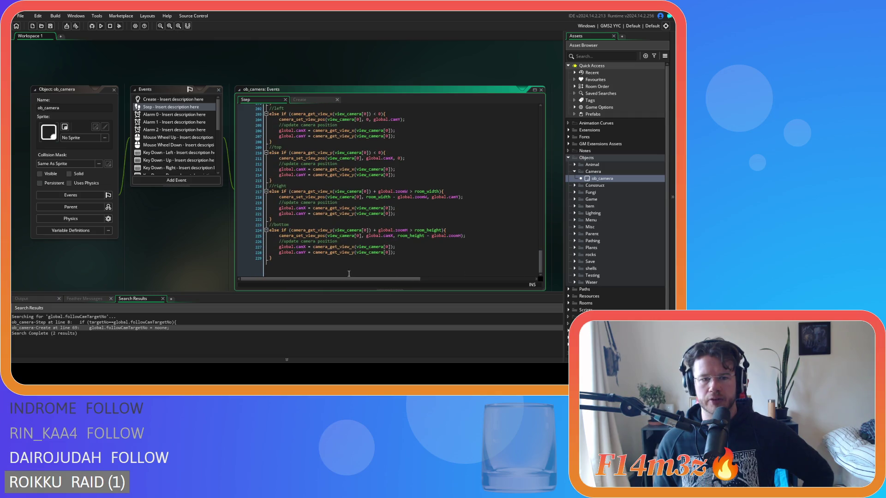
Comment out the left, top, right and bottom edge-clamping lines with Ctrl+K and review them
{"action": "left_click", "coordinate": [272, 172]}
{"action": "scroll", "coordinate": [287, 220], "scroll_direction": "up", "scroll_amount": 6}
{"action": "mouse_move", "coordinate": [288, 220]}
{"action": "left_mouse_down"}
{"action": "mouse_move", "coordinate": [277, 207]}
{"action": "mouse_move", "coordinate": [267, 106]}
{"action": "mouse_move", "coordinate": [259, 164]}
{"action": "left_mouse_up"}
{"action": "key", "text": "ctrl+k"}
{"action": "scroll", "coordinate": [419, 190], "scroll_direction": "down", "scroll_amount": 12}
{"action": "left_click", "coordinate": [419, 190]}
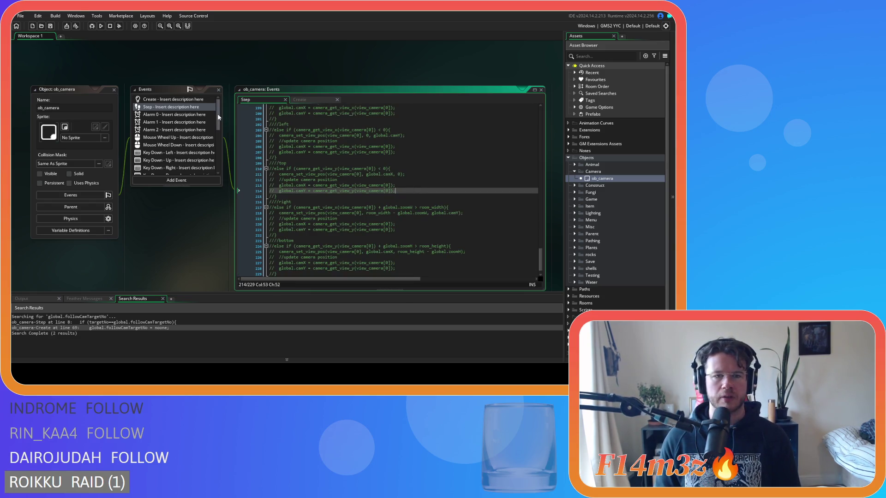
{"action": "scroll", "coordinate": [398, 186], "scroll_direction": "up", "scroll_amount": 20}
{"action": "scroll", "coordinate": [398, 186], "scroll_direction": "up", "scroll_amount": 6}
{"action": "scroll", "coordinate": [398, 186], "scroll_direction": "down", "scroll_amount": 9}
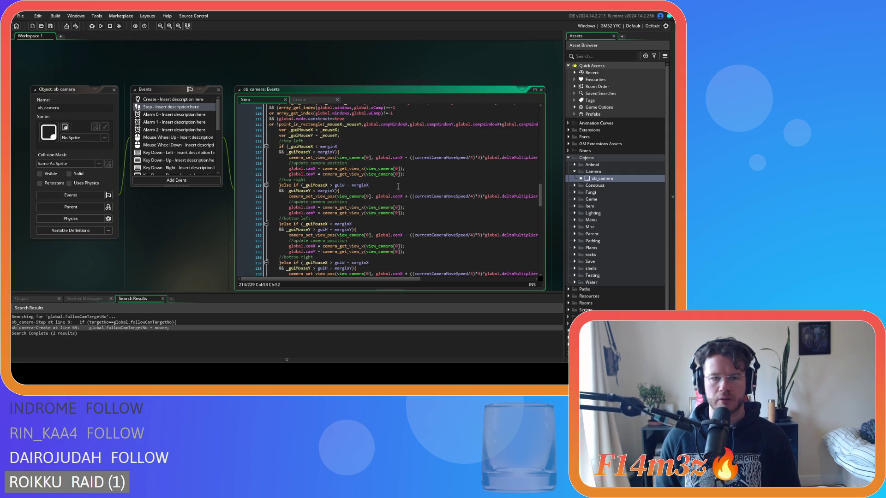
{"action": "scroll", "coordinate": [398, 187], "scroll_direction": "up", "scroll_amount": 1}
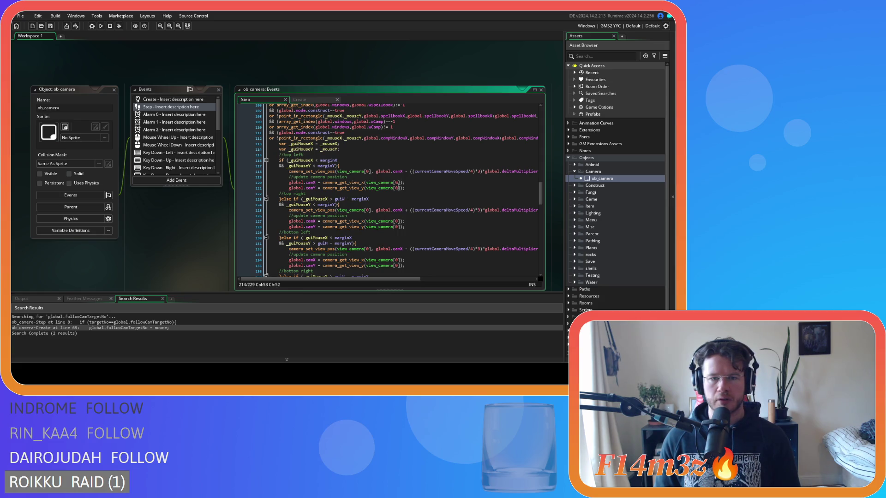
{"action": "mouse_move", "coordinate": [381, 278]}
{"action": "left_mouse_down"}
{"action": "mouse_move", "coordinate": [483, 281]}
{"action": "mouse_move", "coordinate": [382, 280]}
{"action": "left_mouse_up"}
{"action": "scroll", "coordinate": [376, 236], "scroll_direction": "up", "scroll_amount": 2}
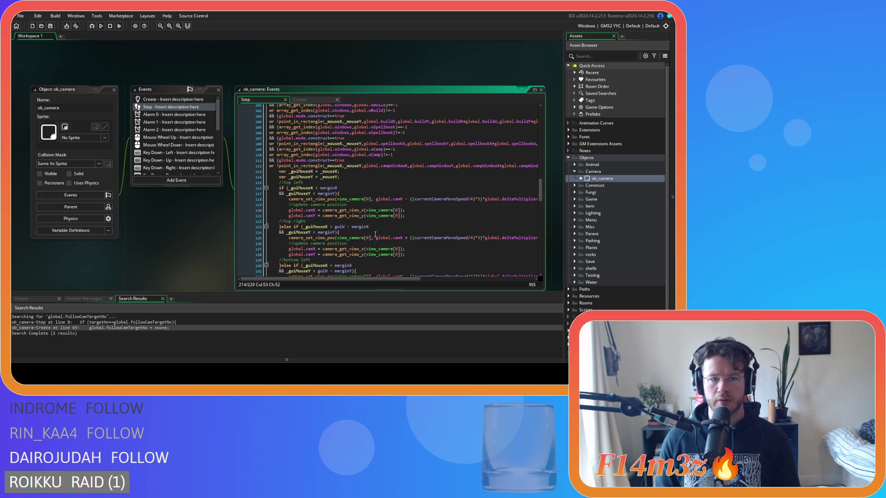
{"action": "scroll", "coordinate": [376, 236], "scroll_direction": "up", "scroll_amount": 5}
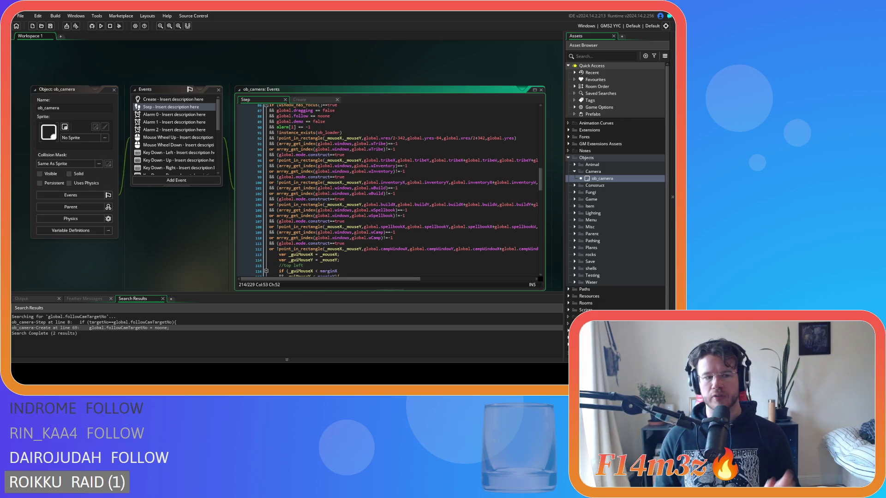
{"action": "scroll", "coordinate": [179, 136], "scroll_direction": "down", "scroll_amount": 2}
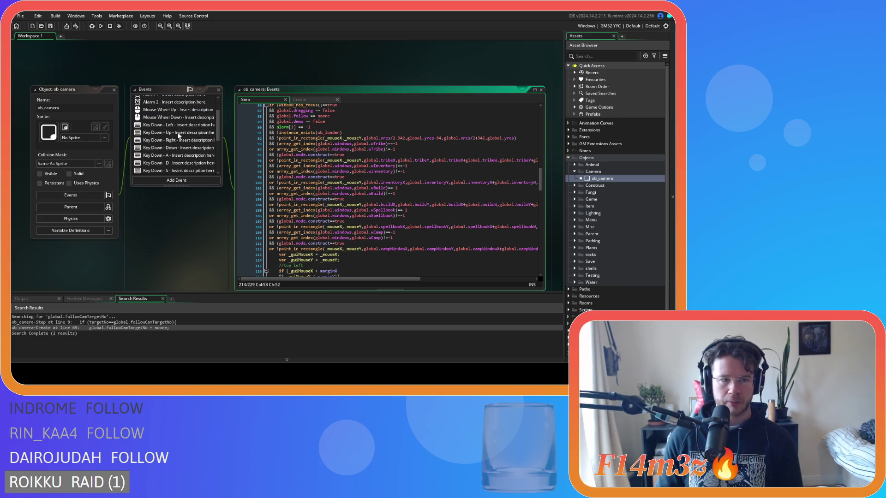
{"action": "scroll", "coordinate": [179, 133], "scroll_direction": "up", "scroll_amount": 2}
{"action": "scroll", "coordinate": [176, 138], "scroll_direction": "down", "scroll_amount": 4}
{"action": "scroll", "coordinate": [197, 147], "scroll_direction": "up", "scroll_amount": 1}
Disable the line 4 camX/camY boundary checks in the Key Down A, D, S and W events
{"action": "double_click", "coordinate": [187, 129]}
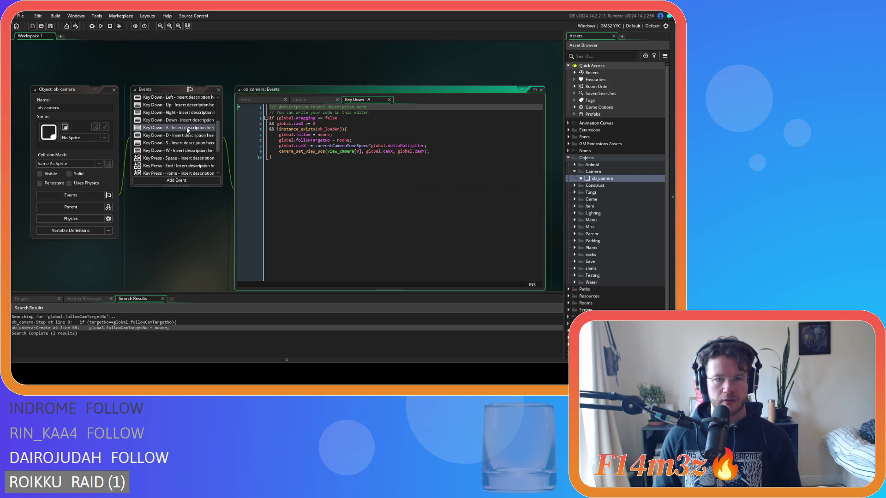
{"action": "left_click", "coordinate": [322, 123]}
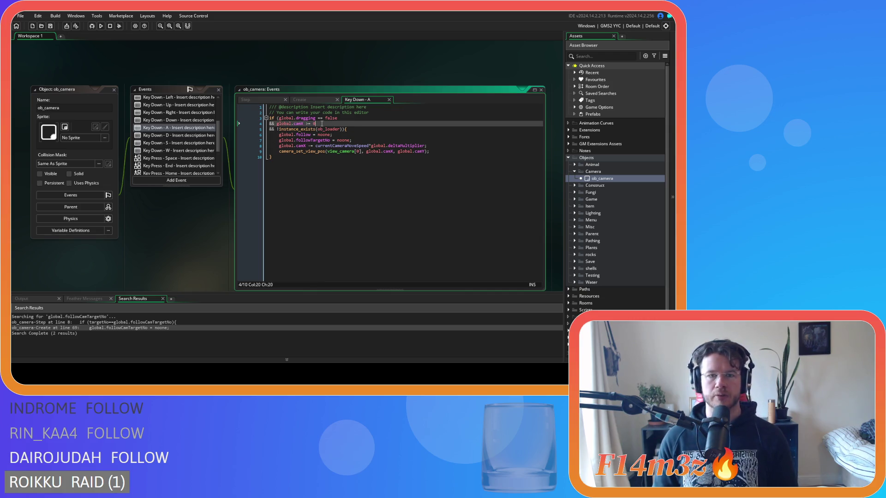
{"action": "key", "text": "ctrl+k"}
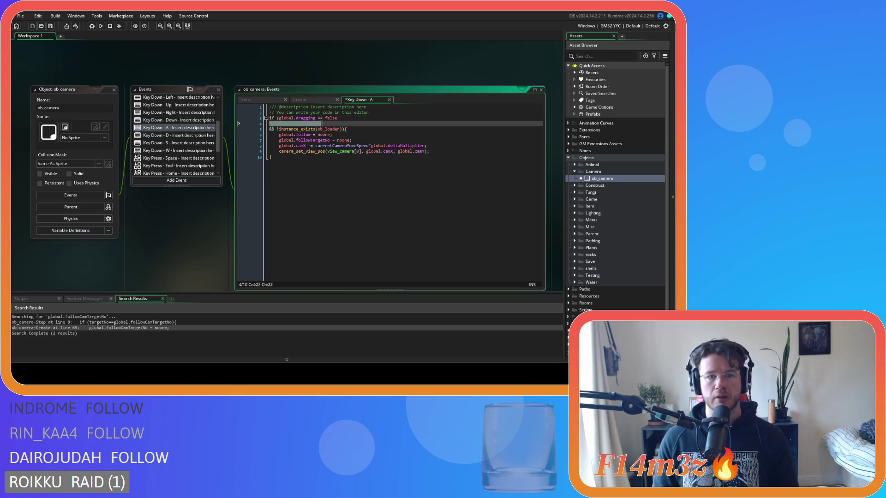
{"action": "left_click", "coordinate": [179, 136]}
{"action": "double_click", "coordinate": [179, 136]}
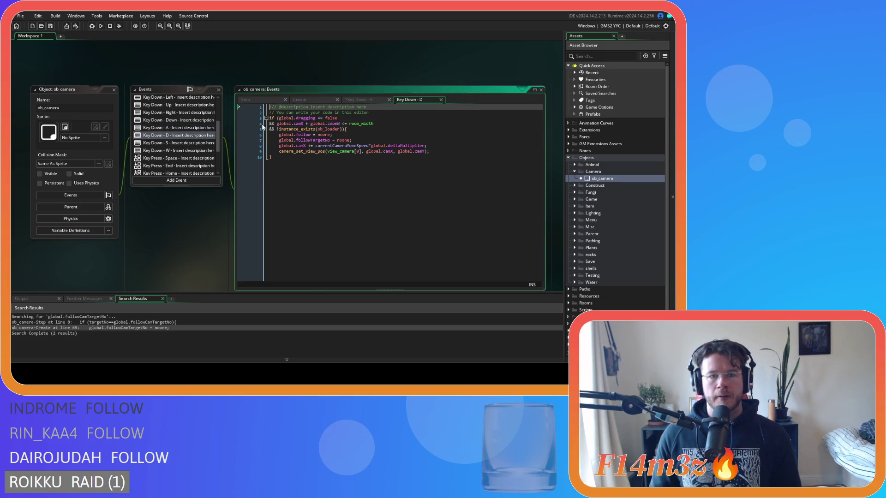
{"action": "left_click", "coordinate": [389, 125]}
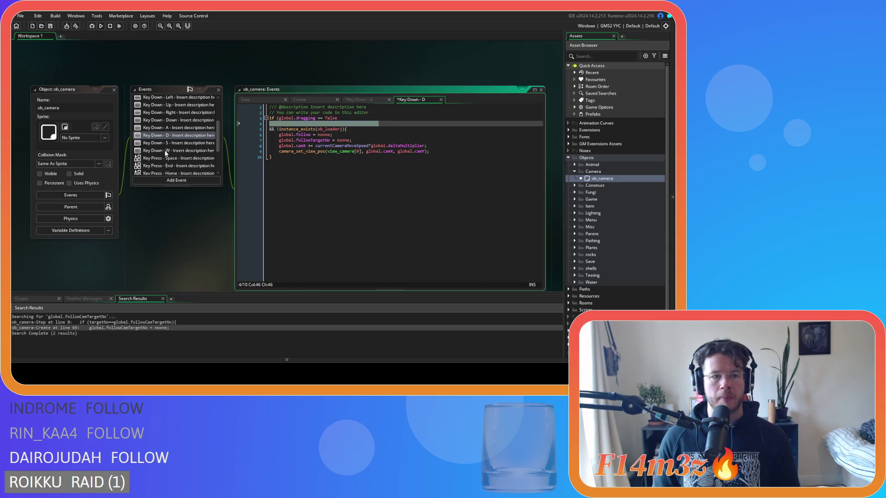
{"action": "double_click", "coordinate": [179, 143]}
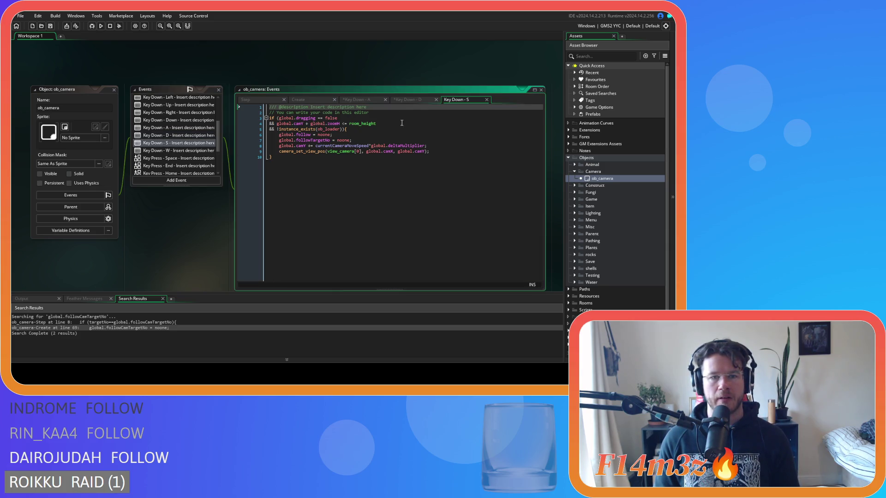
{"action": "left_click", "coordinate": [402, 125]}
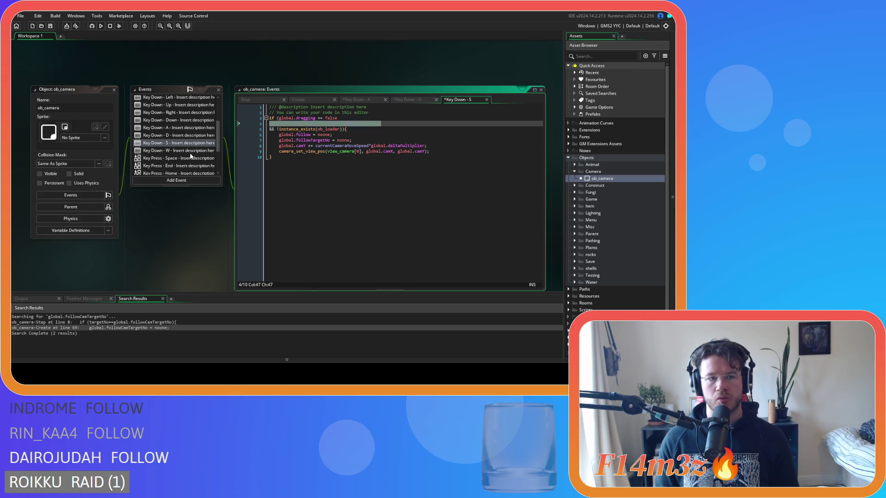
{"action": "double_click", "coordinate": [179, 151]}
{"action": "triple_click", "coordinate": [345, 122]}
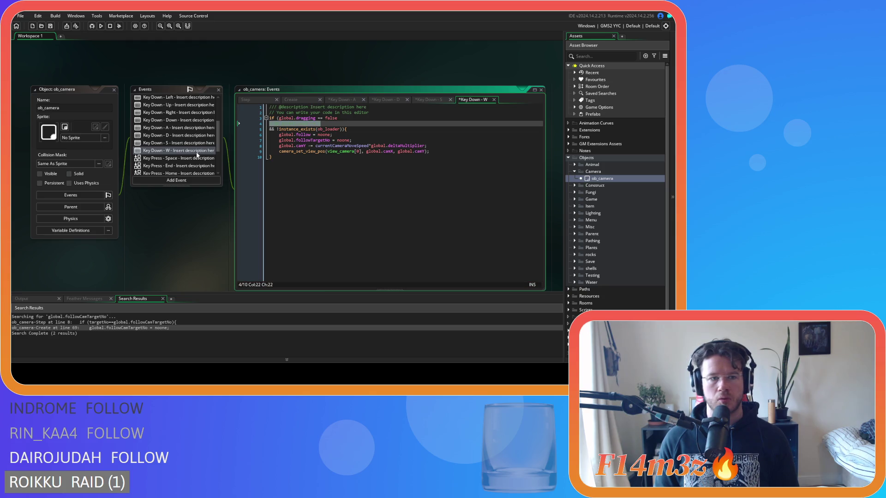
{"action": "scroll", "coordinate": [196, 155], "scroll_direction": "down", "scroll_amount": 3}
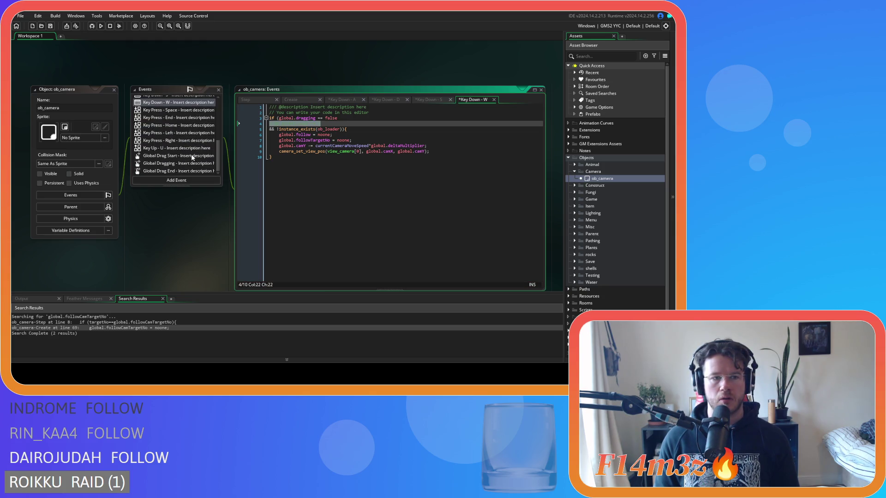
{"action": "scroll", "coordinate": [193, 158], "scroll_direction": "up", "scroll_amount": 5}
Comment out the camY >= 0 boundary condition in the Key Down - Up event
{"action": "left_click", "coordinate": [188, 139]}
{"action": "double_click", "coordinate": [188, 139]}
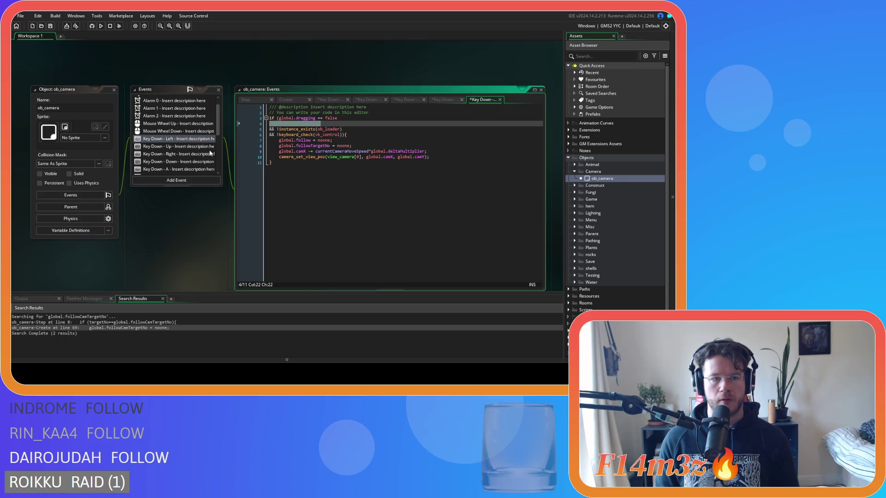
{"action": "scroll", "coordinate": [191, 149], "scroll_direction": "down", "scroll_amount": 1}
{"action": "double_click", "coordinate": [186, 155]}
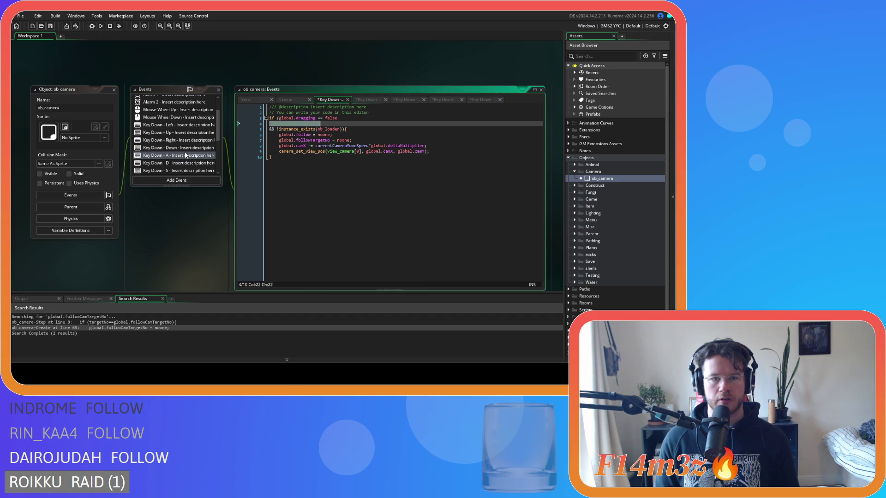
{"action": "scroll", "coordinate": [182, 134], "scroll_direction": "up", "scroll_amount": 1}
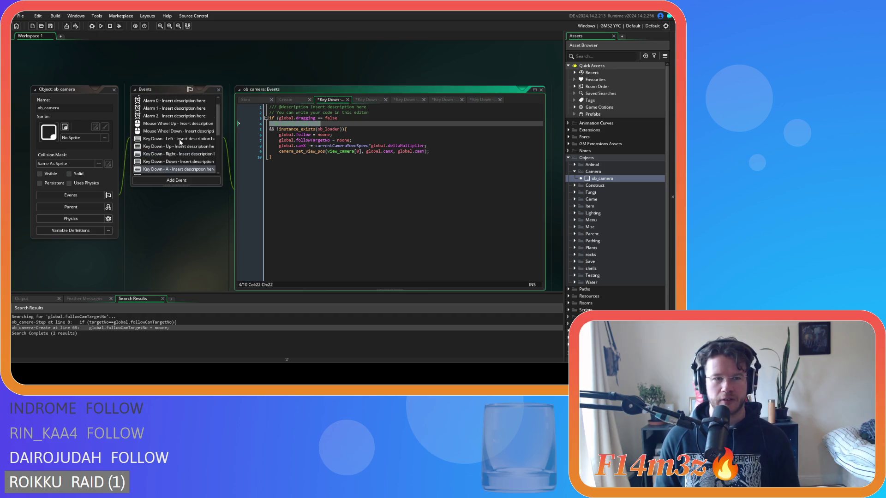
{"action": "double_click", "coordinate": [180, 139]}
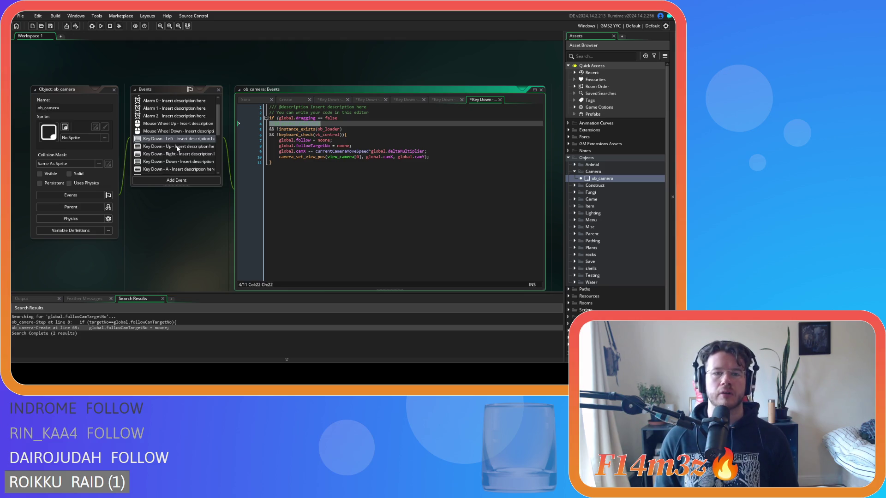
{"action": "double_click", "coordinate": [177, 147]}
{"action": "left_click", "coordinate": [320, 124]}
{"action": "key", "text": "shift+Home"}
{"action": "key", "text": "BackSpace"}
Disable the room_width and room_height conditions in Key Down Right and Down, then recheck Up
{"action": "double_click", "coordinate": [198, 154]}
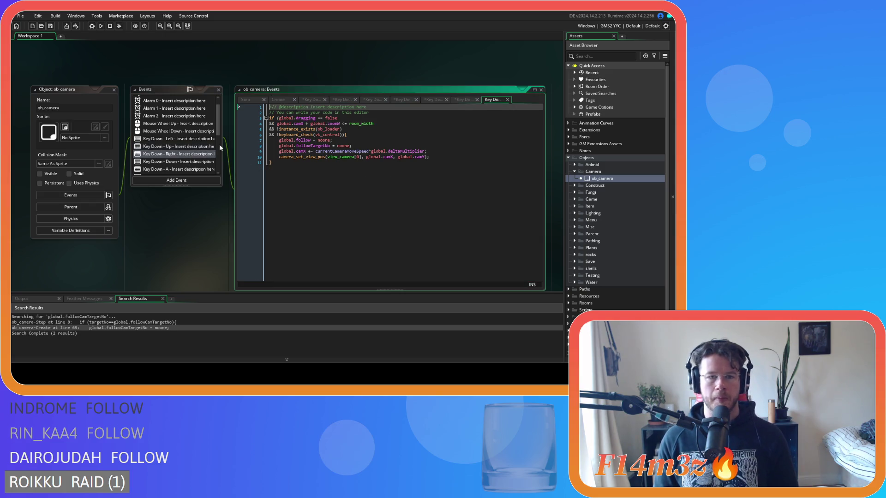
{"action": "left_click", "coordinate": [389, 125]}
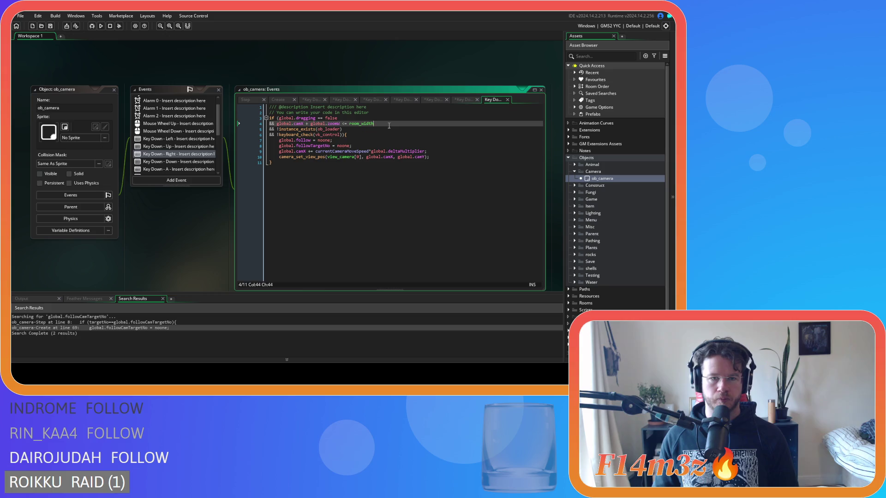
{"action": "double_click", "coordinate": [198, 162]}
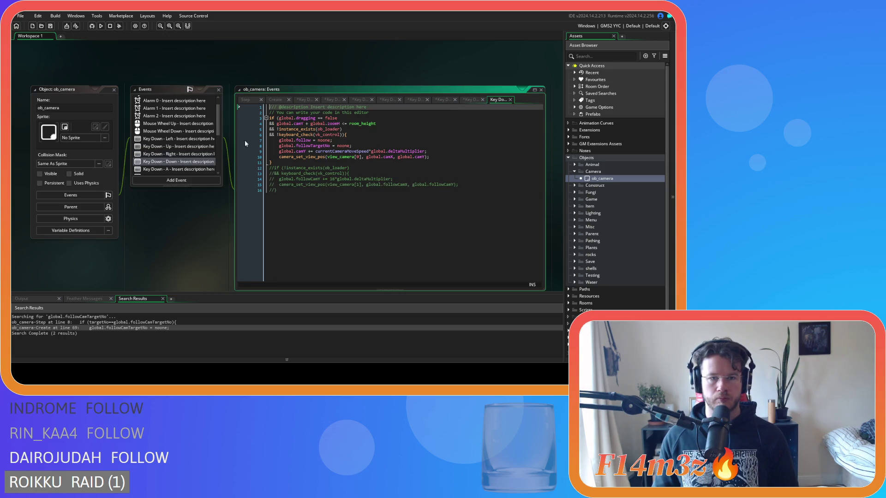
{"action": "left_click", "coordinate": [393, 122]}
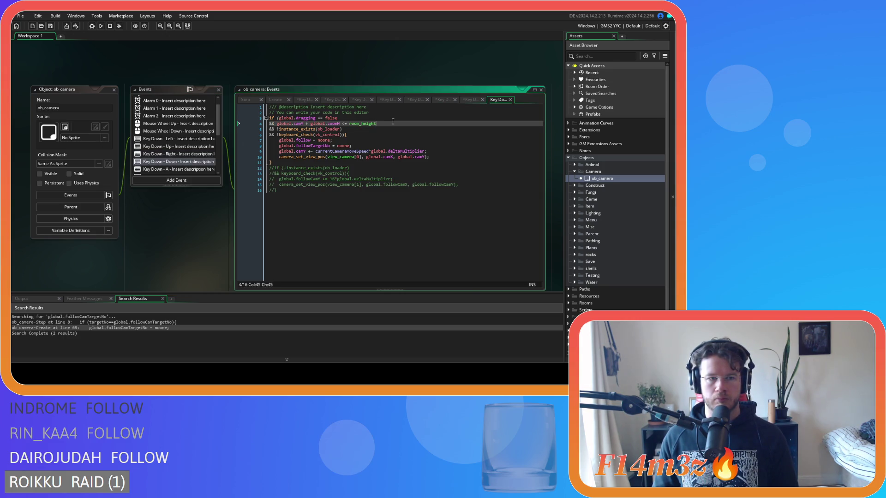
{"action": "key", "text": "ctrl+v"}
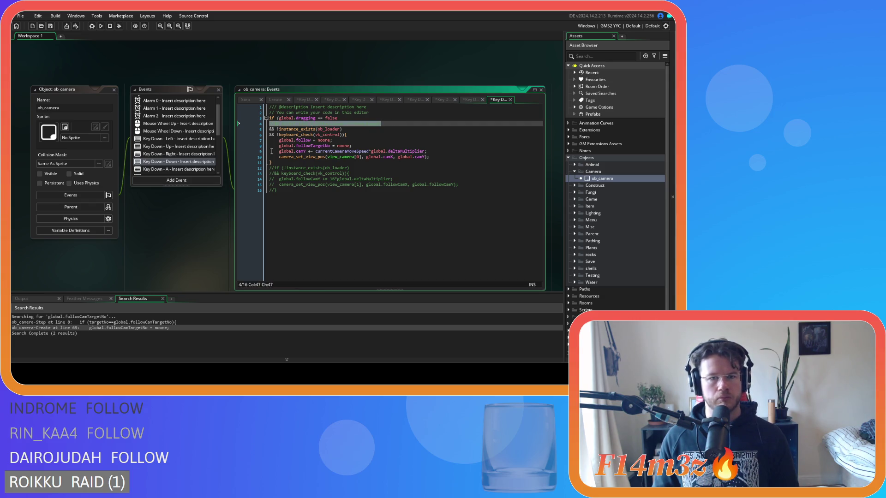
{"action": "double_click", "coordinate": [178, 147]}
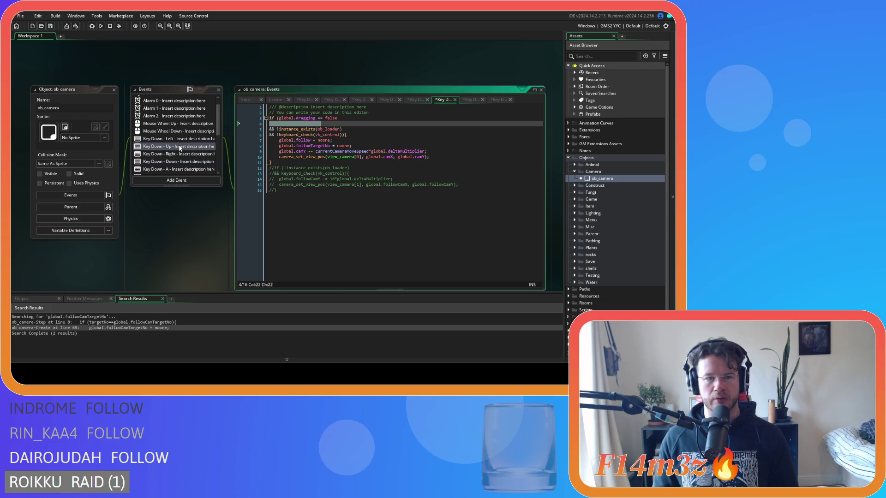
{"action": "left_click", "coordinate": [356, 132]}
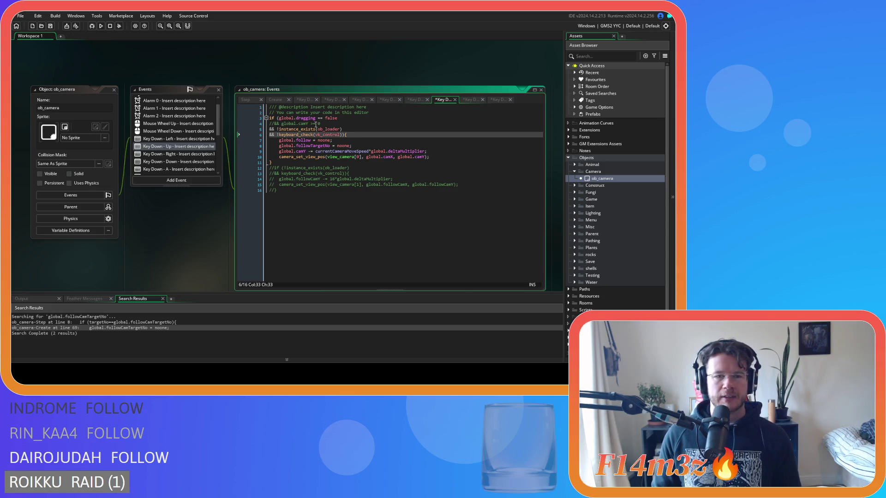
{"action": "key", "text": "Down"}
{"action": "scroll", "coordinate": [183, 151], "scroll_direction": "down", "scroll_amount": 5}
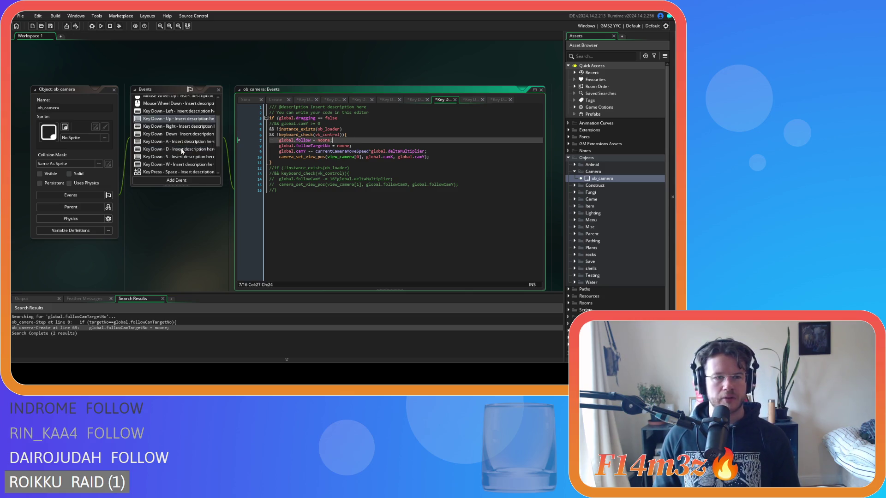
{"action": "scroll", "coordinate": [182, 151], "scroll_direction": "down", "scroll_amount": 1}
{"action": "left_click", "coordinate": [184, 155]}
{"action": "scroll", "coordinate": [390, 179], "scroll_direction": "down", "scroll_amount": 5}
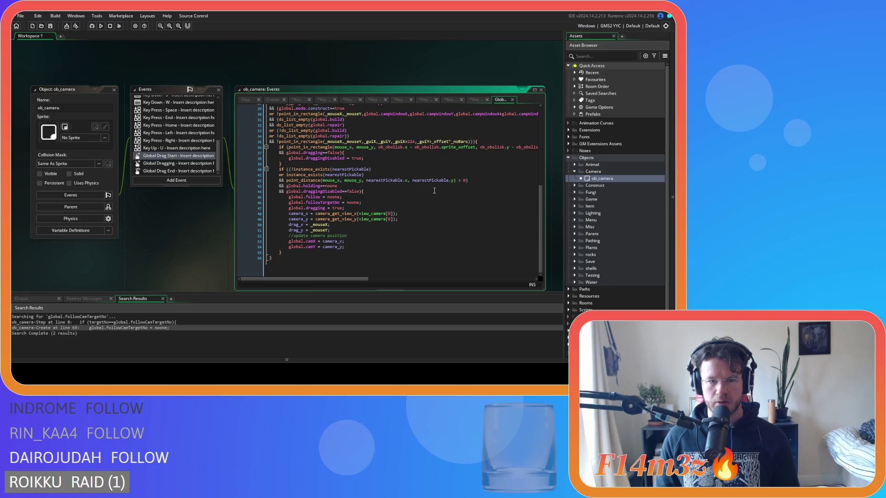
Comment out the Global Dragging room-bounds if on lines 12–15 and its closing brace, then save
{"action": "scroll", "coordinate": [434, 191], "scroll_direction": "up", "scroll_amount": 2}
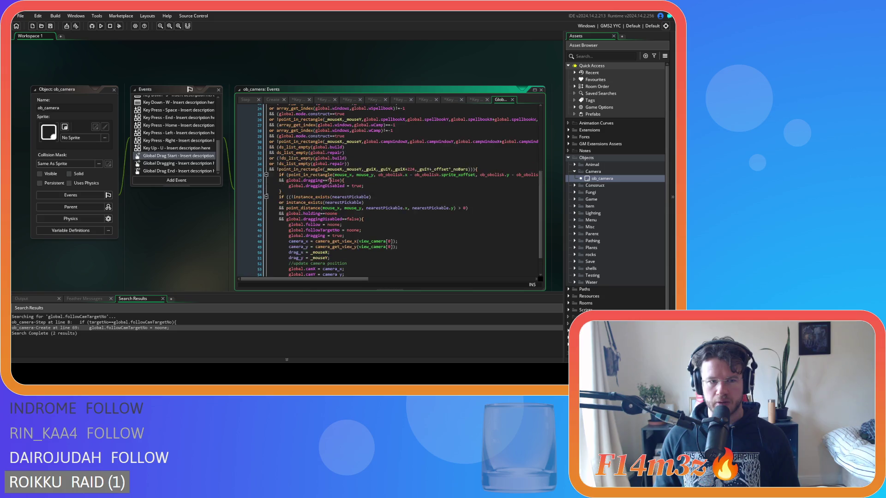
{"action": "left_click", "coordinate": [178, 162]}
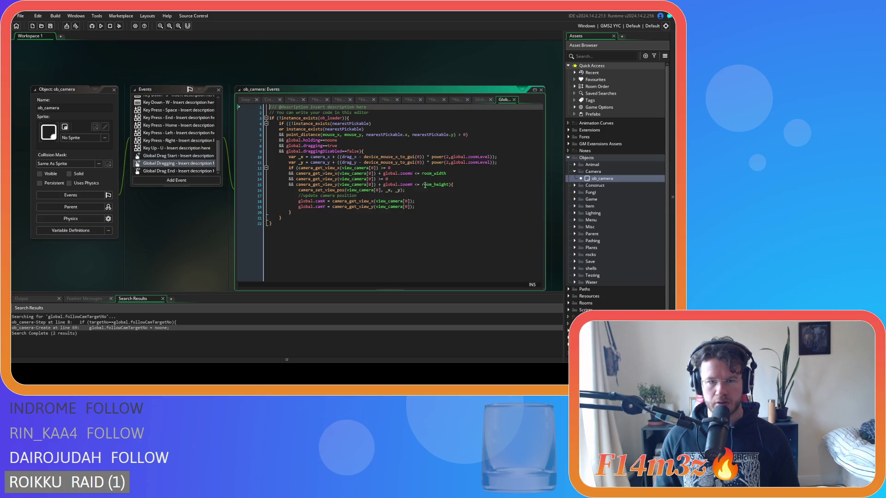
{"action": "left_click", "coordinate": [425, 168]}
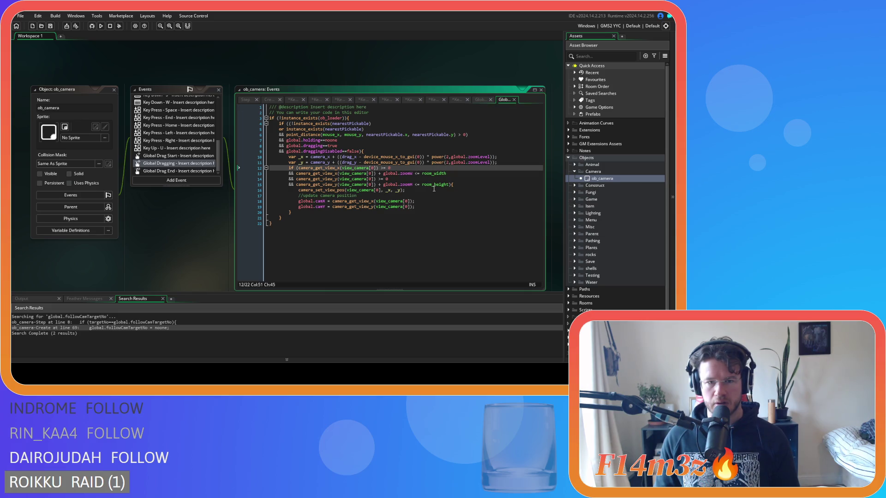
{"action": "left_click", "coordinate": [453, 184]}
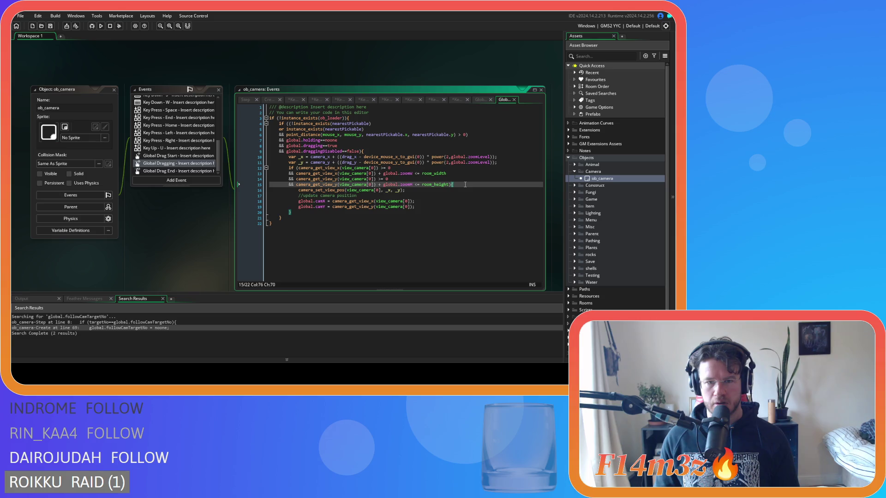
{"action": "left_click_drag", "start_coordinate": [465, 185], "coordinate": [288, 169]}
{"action": "key", "text": "ctrl+k"}
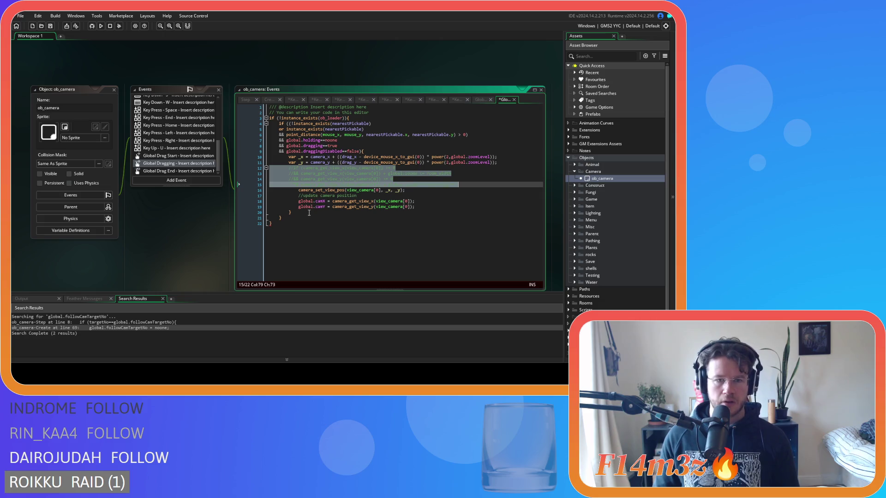
{"action": "left_click", "coordinate": [309, 212]}
{"action": "key", "text": "ctrl+k"}
{"action": "left_click", "coordinate": [434, 199]}
{"action": "key", "text": "ctrl+s"}
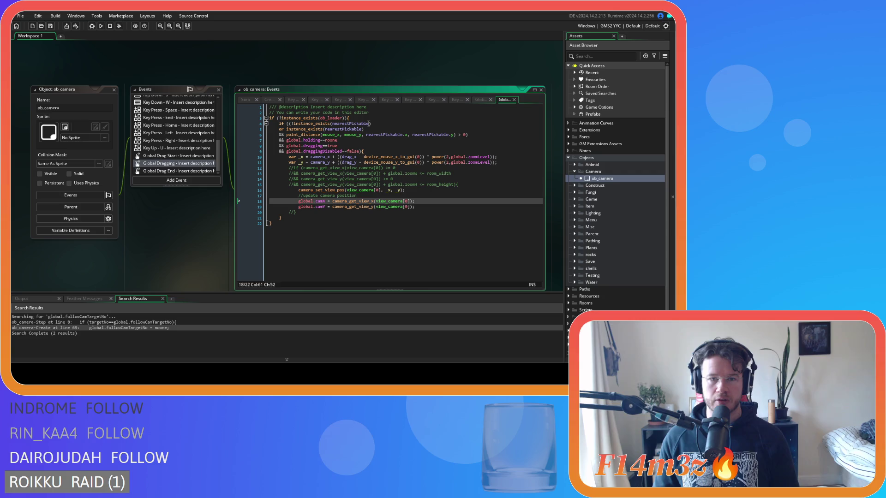
{"action": "left_click", "coordinate": [359, 140]}
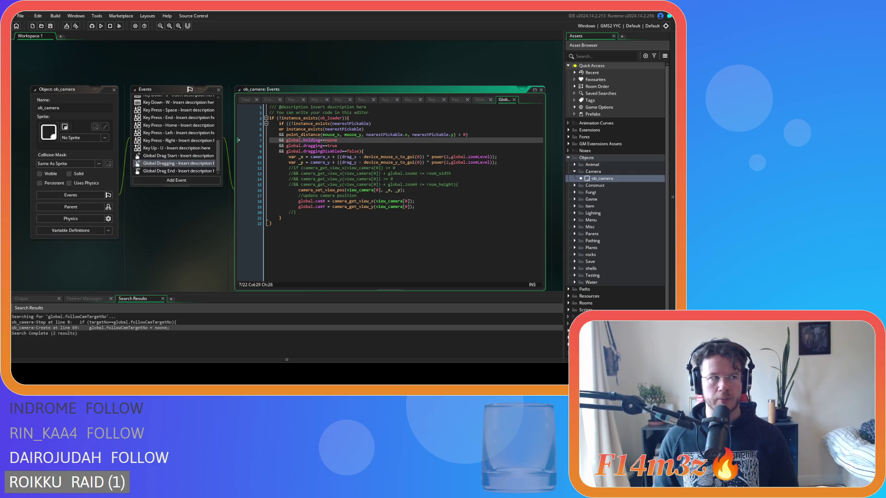
{"action": "left_click", "coordinate": [327, 157]}
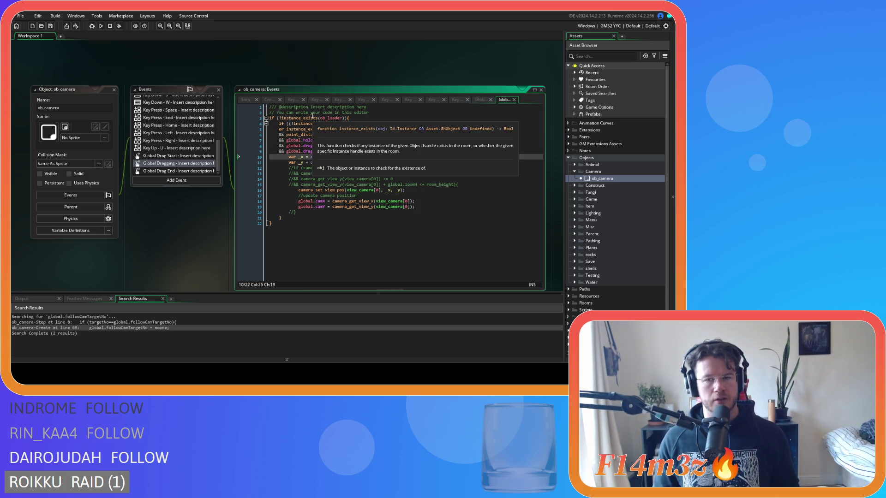
Save the project and set the Windows build output to GMS2 VM
{"action": "left_click", "coordinate": [49, 27]}
{"action": "left_click", "coordinate": [610, 25]}
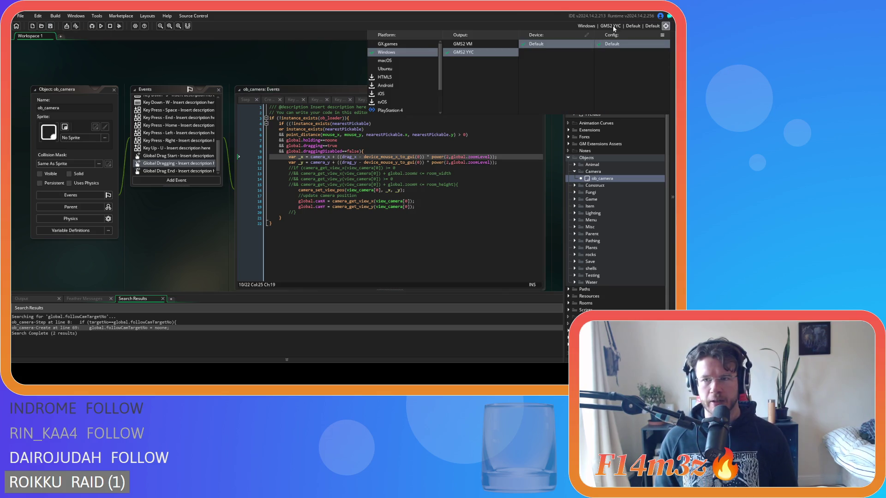
{"action": "left_click", "coordinate": [480, 43]}
Run the game, rebuilding with F5 after the failed first build, until it launches
{"action": "left_click", "coordinate": [94, 27]}
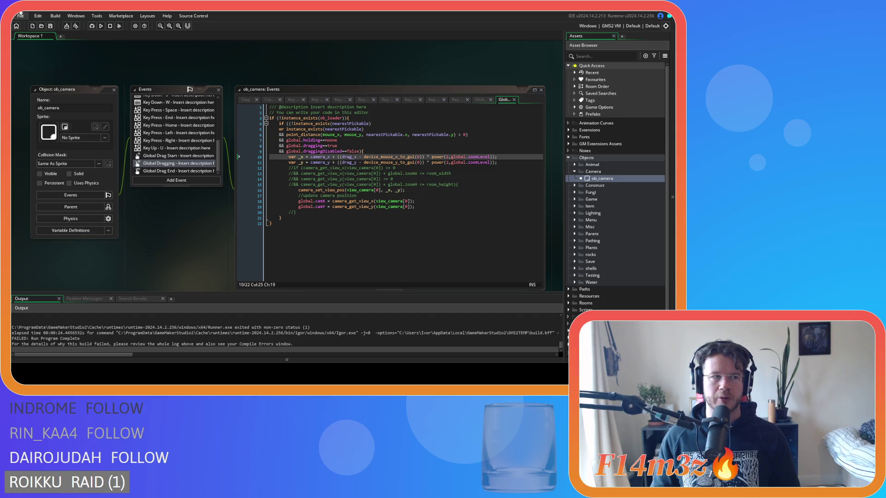
{"action": "key", "text": "F5"}
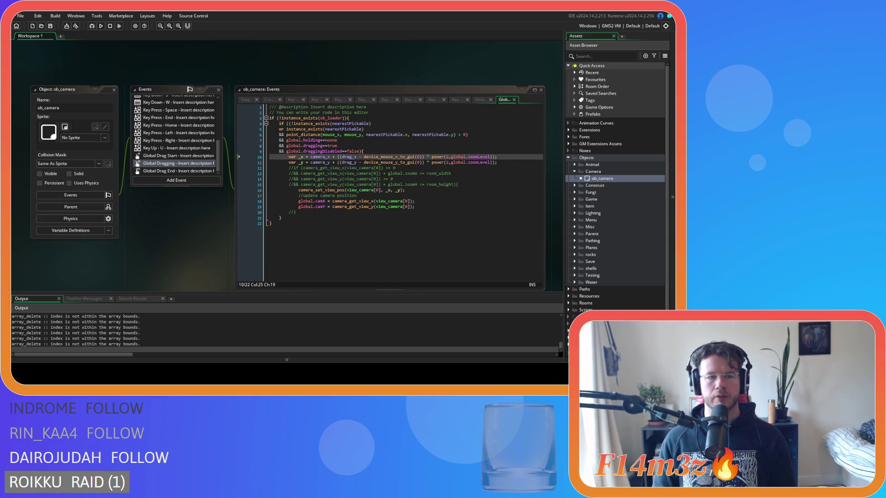
{"action": "key", "text": "alt+Tab"}
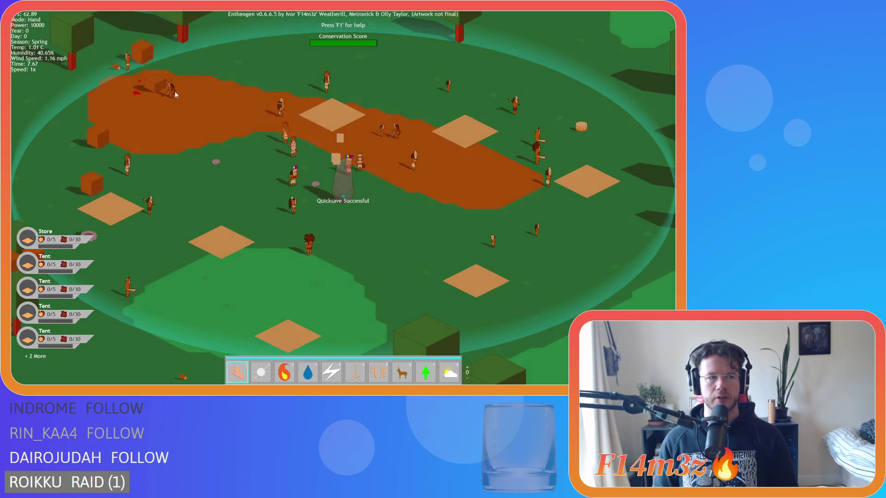
Zoom the game camera in and out with the mouse wheel and rotate it with Q and E
{"action": "scroll", "coordinate": [174, 98], "scroll_direction": "down", "scroll_amount": 10}
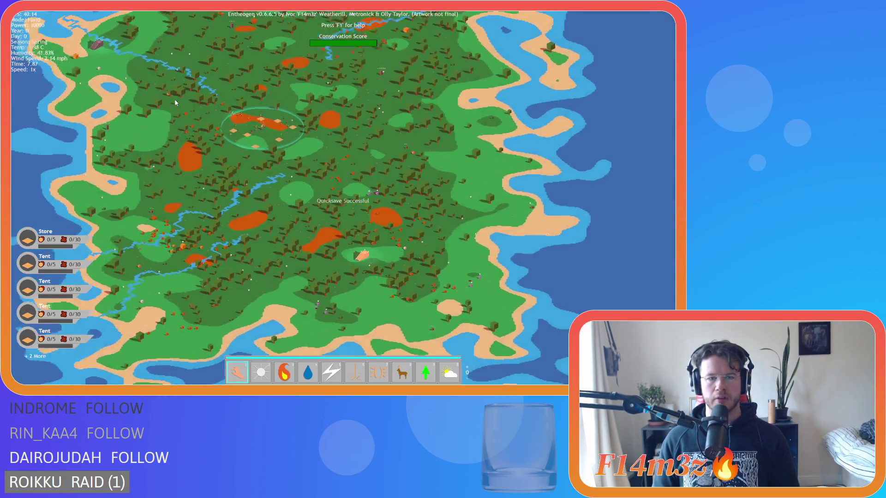
{"action": "key", "text": "q"}
{"action": "scroll", "coordinate": [185, 101], "scroll_direction": "up", "scroll_amount": 5}
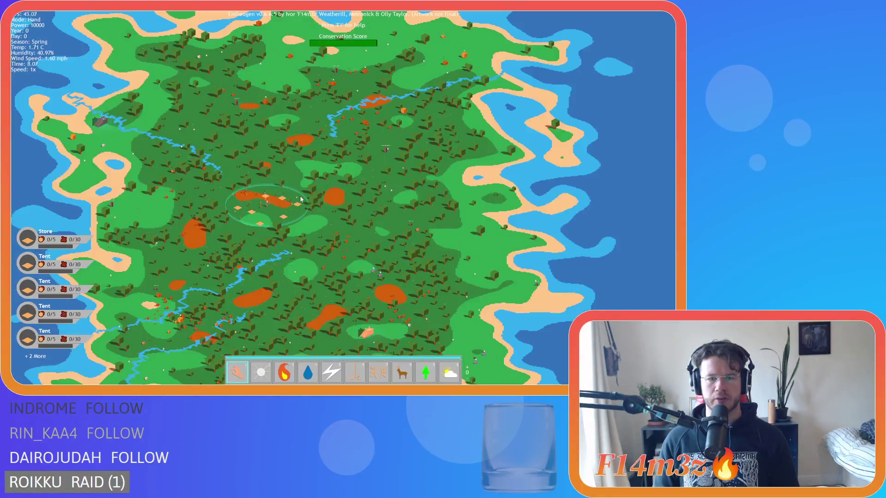
{"action": "scroll", "coordinate": [354, 177], "scroll_direction": "up", "scroll_amount": 5}
{"action": "scroll", "coordinate": [354, 178], "scroll_direction": "down", "scroll_amount": 3}
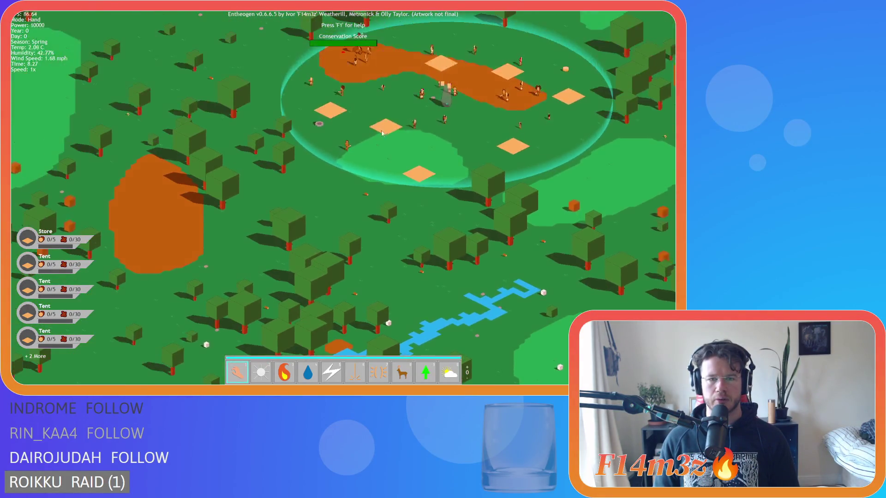
{"action": "scroll", "coordinate": [498, 228], "scroll_direction": "up", "scroll_amount": 3}
{"action": "scroll", "coordinate": [498, 227], "scroll_direction": "down", "scroll_amount": 10}
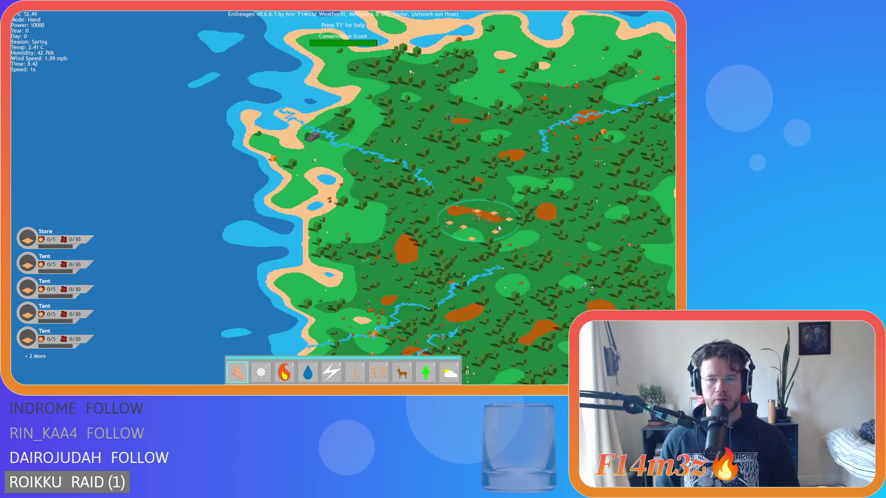
{"action": "scroll", "coordinate": [499, 227], "scroll_direction": "down", "scroll_amount": 2}
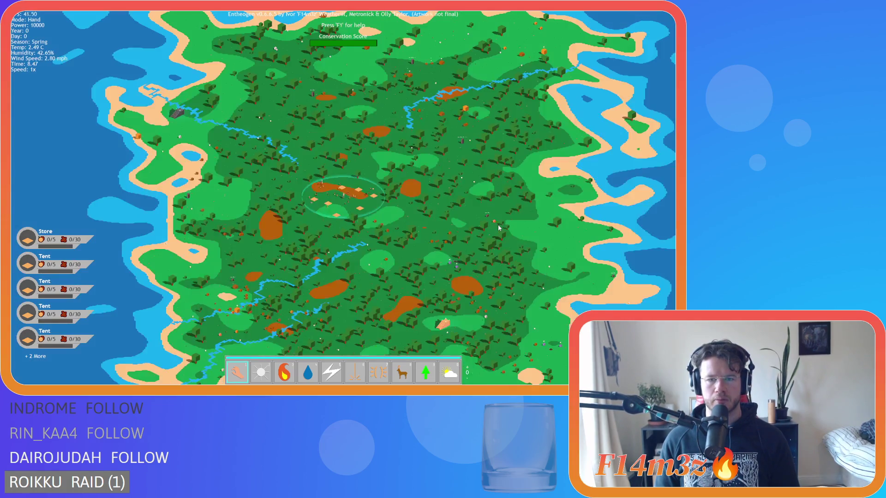
{"action": "scroll", "coordinate": [497, 225], "scroll_direction": "up", "scroll_amount": 8}
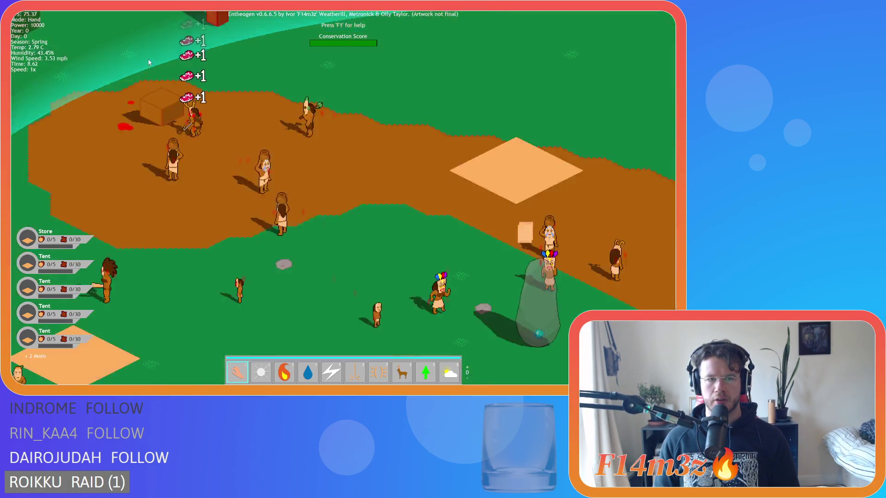
{"action": "scroll", "coordinate": [149, 62], "scroll_direction": "down", "scroll_amount": 8}
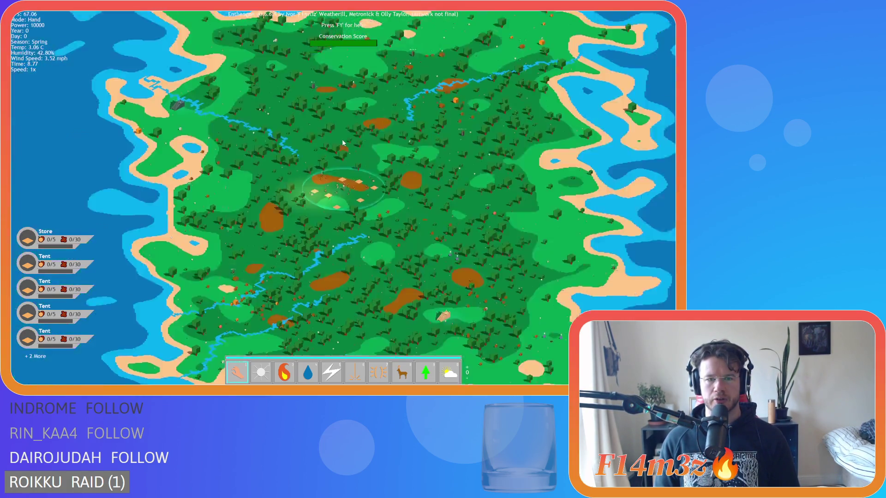
{"action": "scroll", "coordinate": [343, 143], "scroll_direction": "up", "scroll_amount": 2}
{"action": "scroll", "coordinate": [343, 143], "scroll_direction": "up", "scroll_amount": 5}
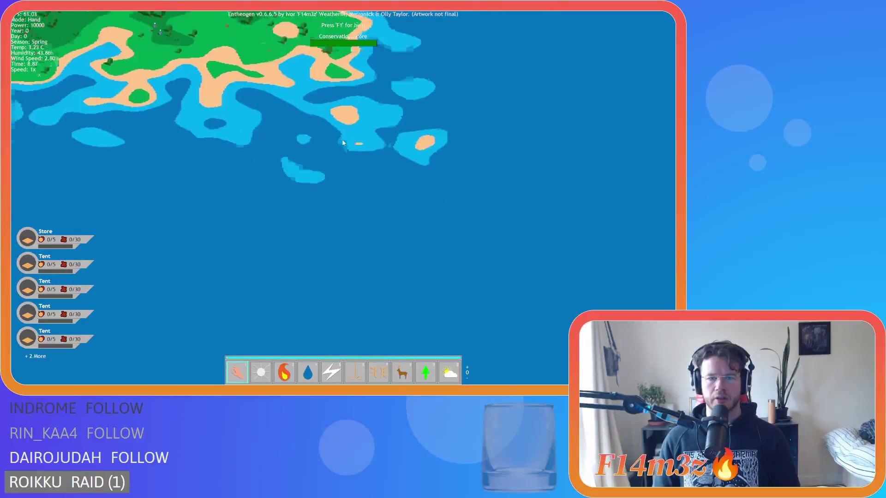
{"action": "key", "text": "e"}
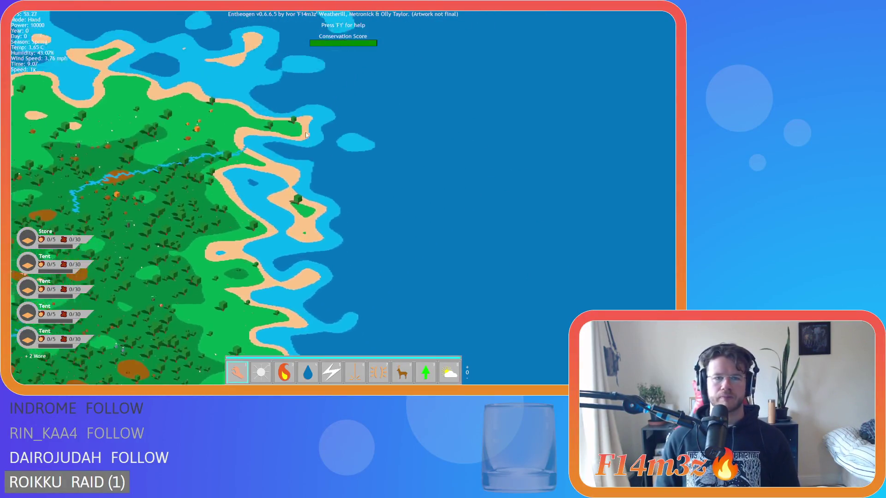
Pan with WASD past every edge of the island into open ocean, then snap back to the settlement
{"action": "key", "text": "s"}
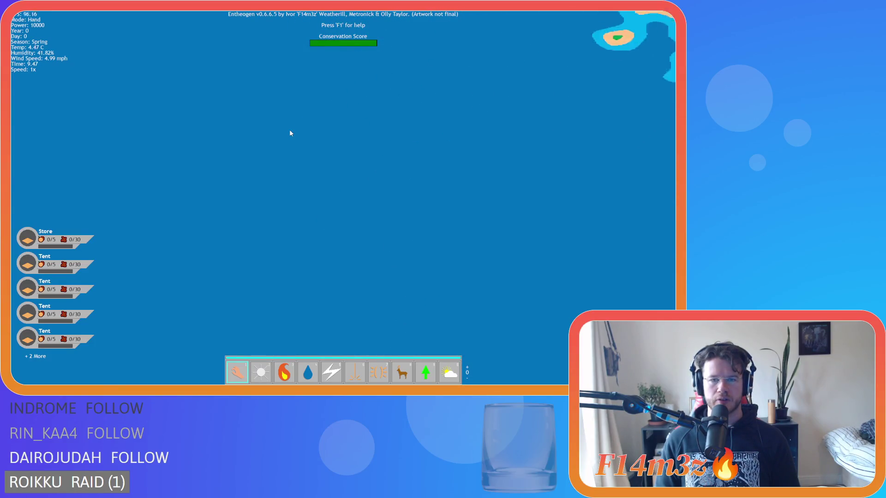
{"action": "key", "text": "w"}
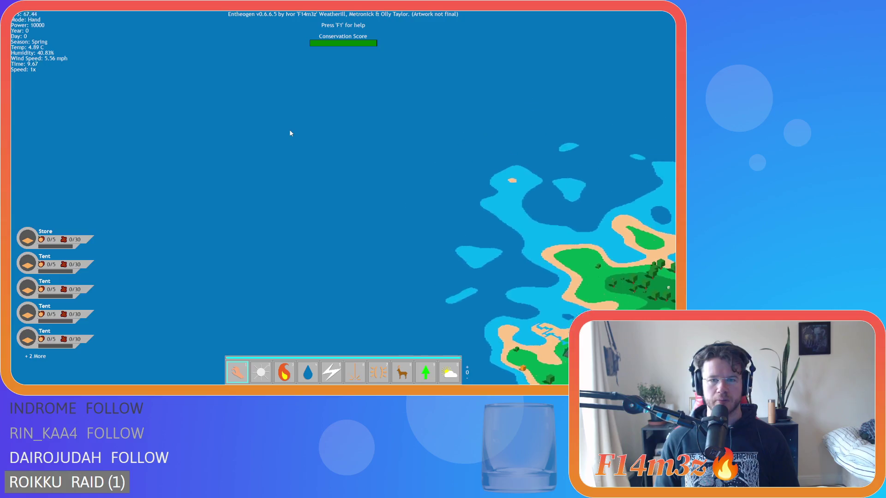
{"action": "key", "text": "d"}
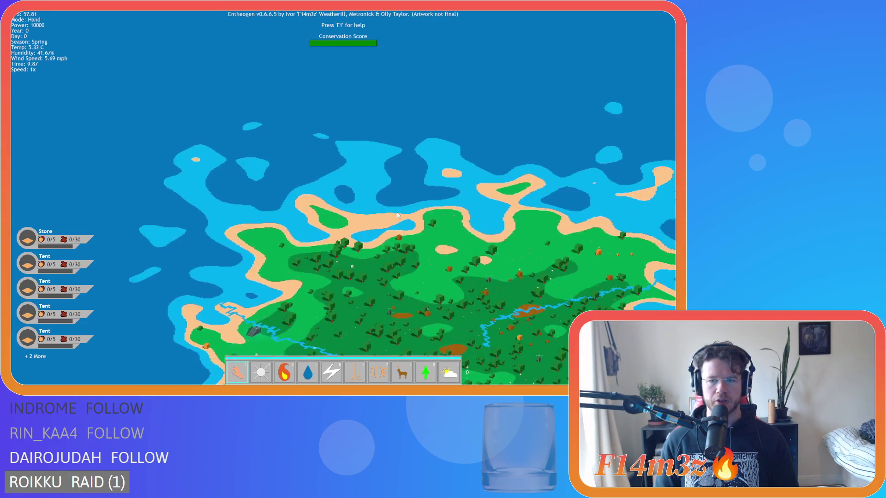
{"action": "key", "text": "d"}
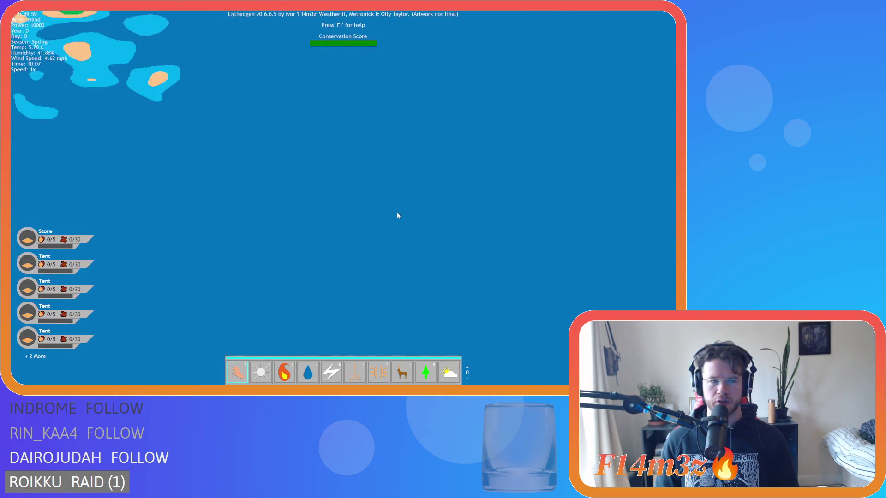
{"action": "key", "text": "d"}
{"action": "key", "text": "w"}
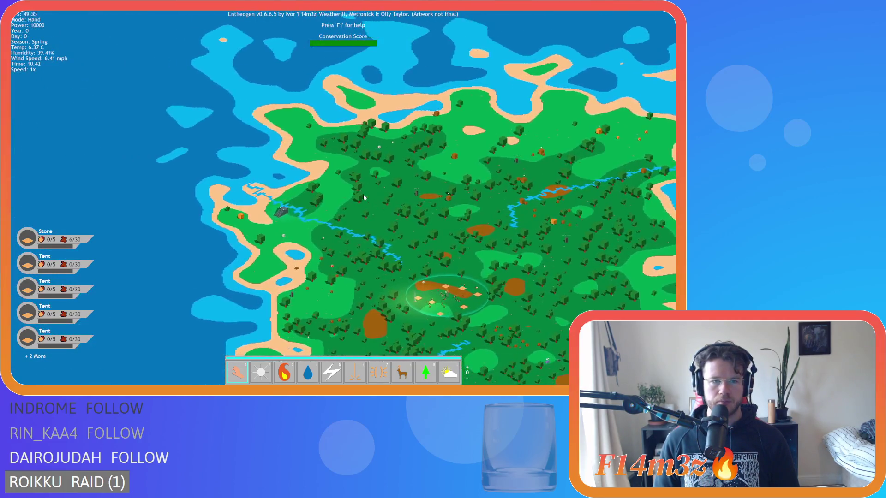
{"action": "key", "text": "a"}
{"action": "key", "text": "s"}
{"action": "key", "text": "w"}
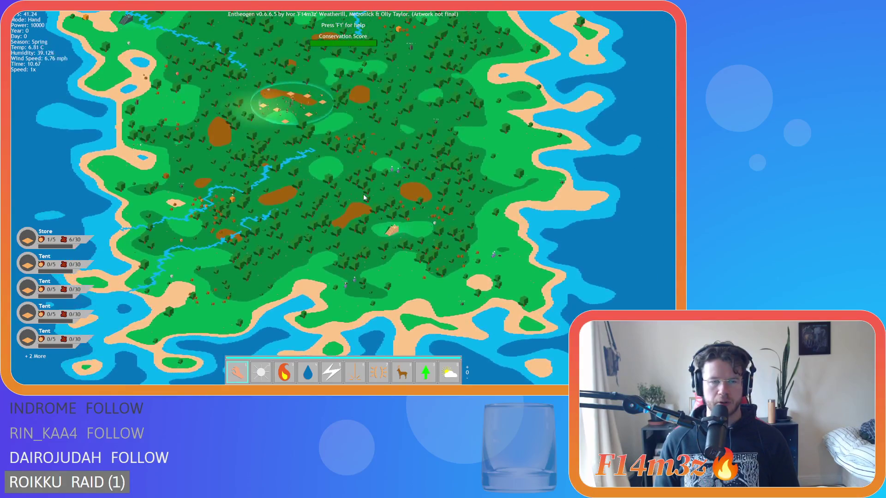
{"action": "key", "text": "a"}
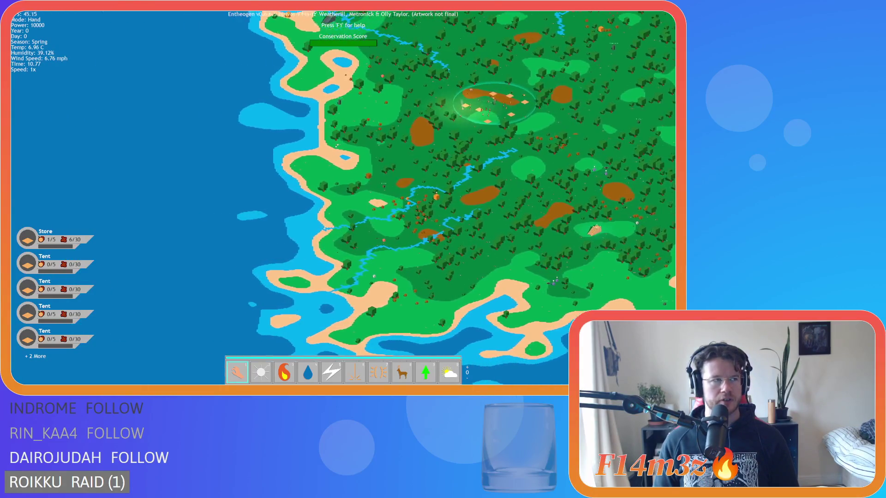
{"action": "key", "text": "a"}
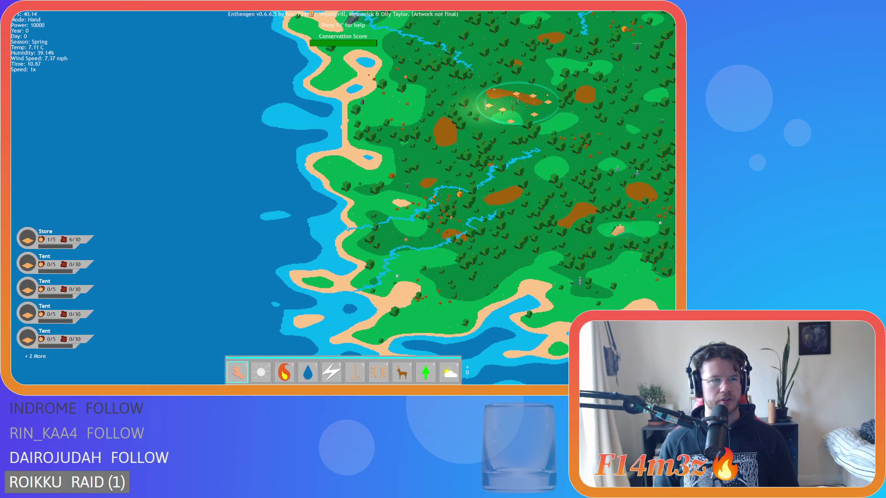
{"action": "key", "text": "d"}
{"action": "key", "text": "s"}
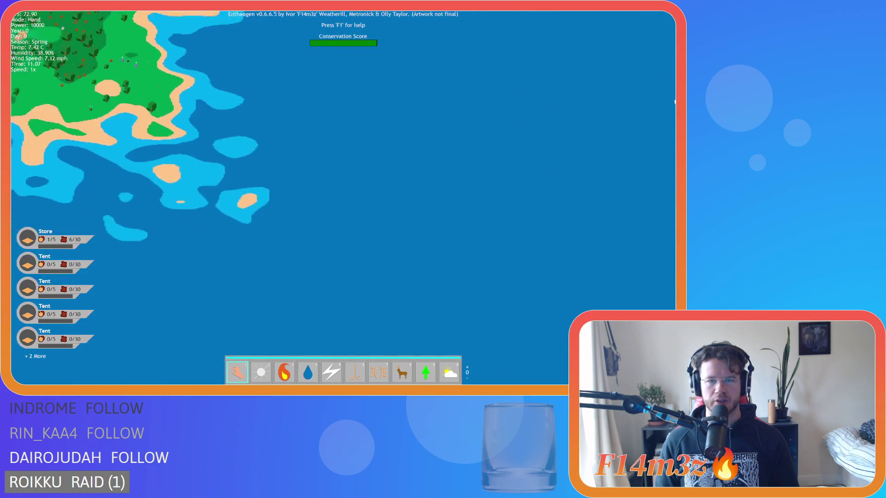
{"action": "key", "text": "w"}
{"action": "key", "text": "a"}
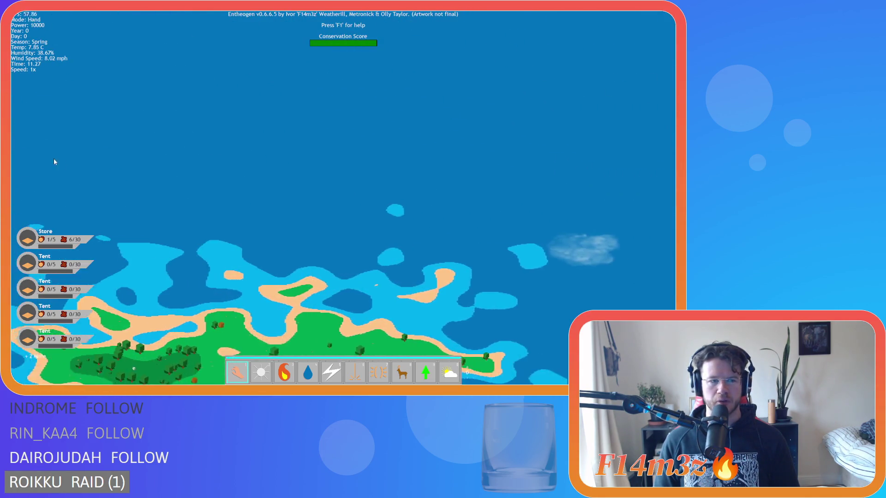
{"action": "key", "text": "a"}
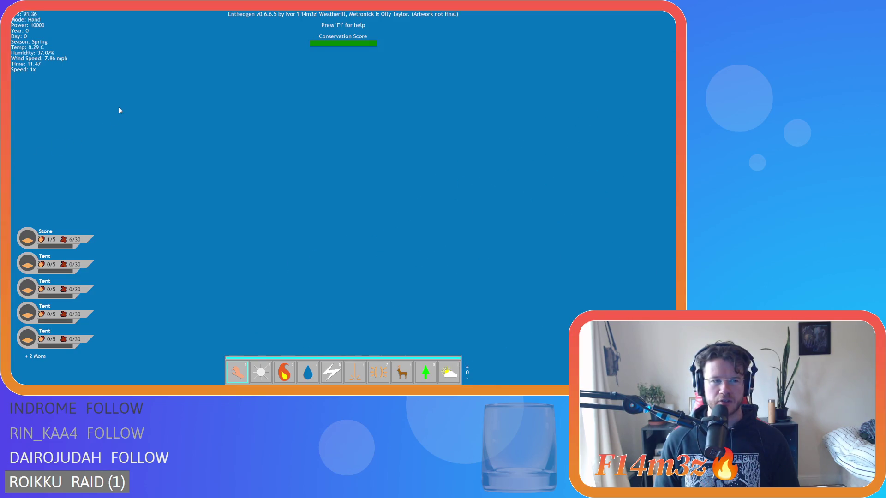
{"action": "key", "text": "space"}
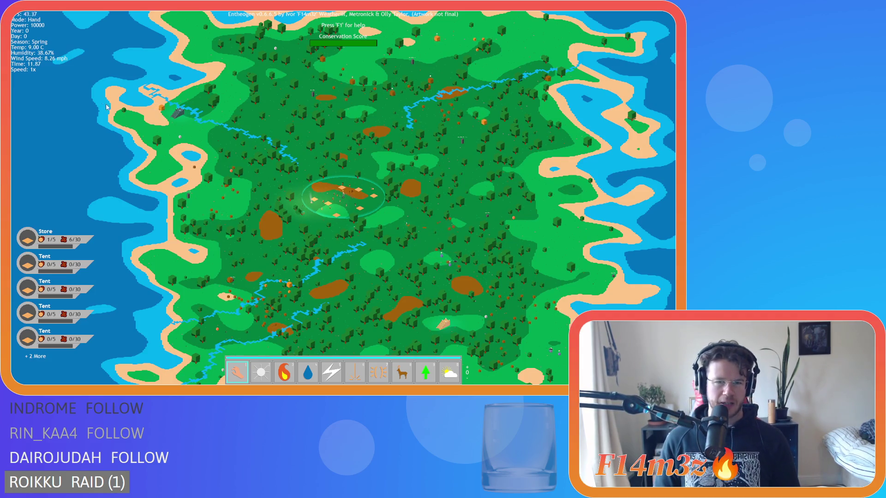
Pan north and south over ocean, recentre on the settlement with zooming, then quit with Escape and Y
{"action": "key", "text": "w"}
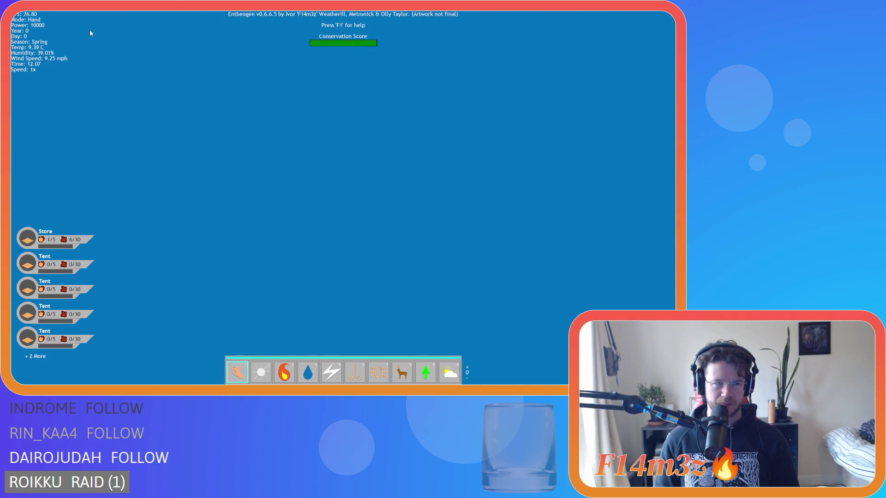
{"action": "key", "text": "space"}
{"action": "scroll", "coordinate": [199, 115], "scroll_direction": "up", "scroll_amount": 5}
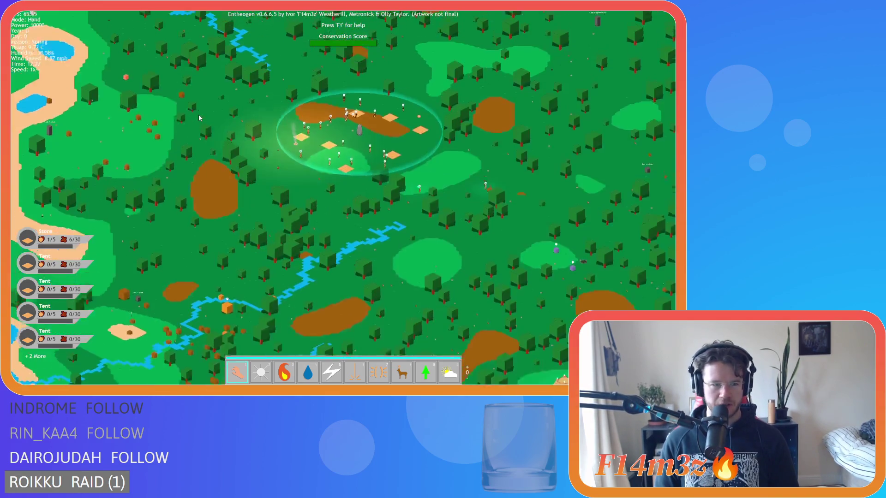
{"action": "scroll", "coordinate": [199, 118], "scroll_direction": "down", "scroll_amount": 8}
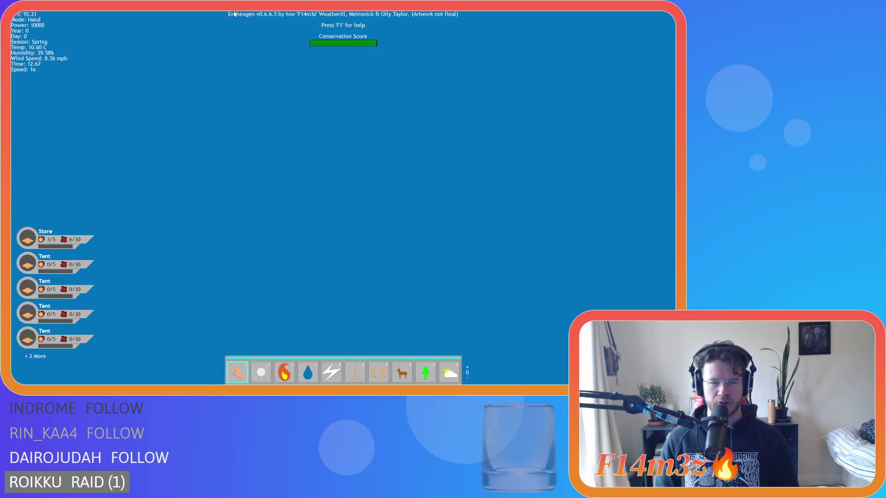
{"action": "key", "text": "space"}
{"action": "scroll", "coordinate": [281, 220], "scroll_direction": "down", "scroll_amount": 4}
{"action": "key", "text": "s"}
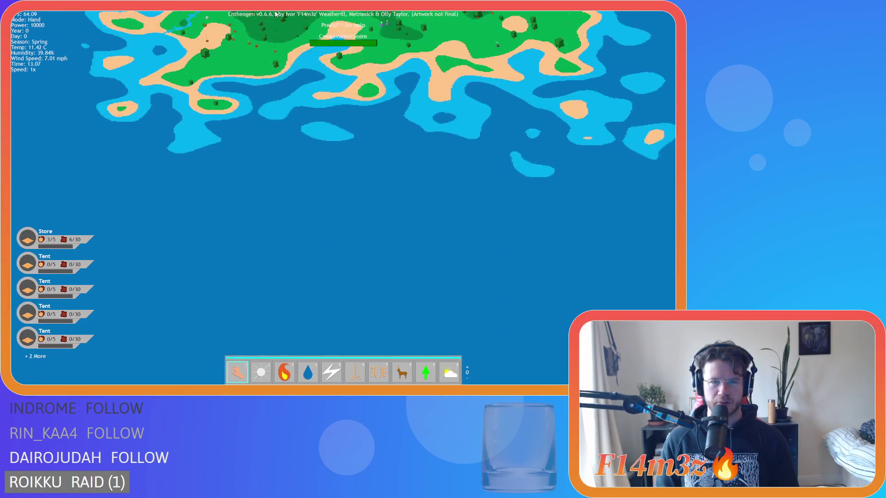
{"action": "scroll", "coordinate": [256, 190], "scroll_direction": "up", "scroll_amount": 5}
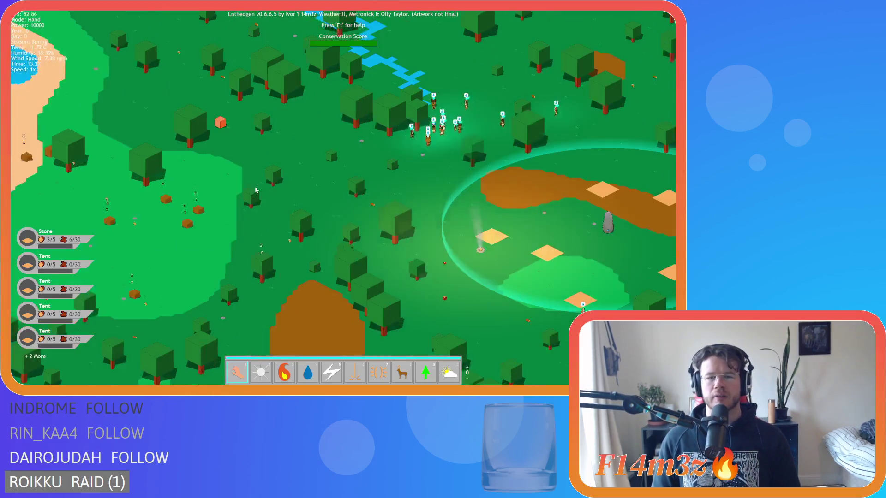
{"action": "key", "text": "space"}
{"action": "scroll", "coordinate": [256, 190], "scroll_direction": "up", "scroll_amount": 3}
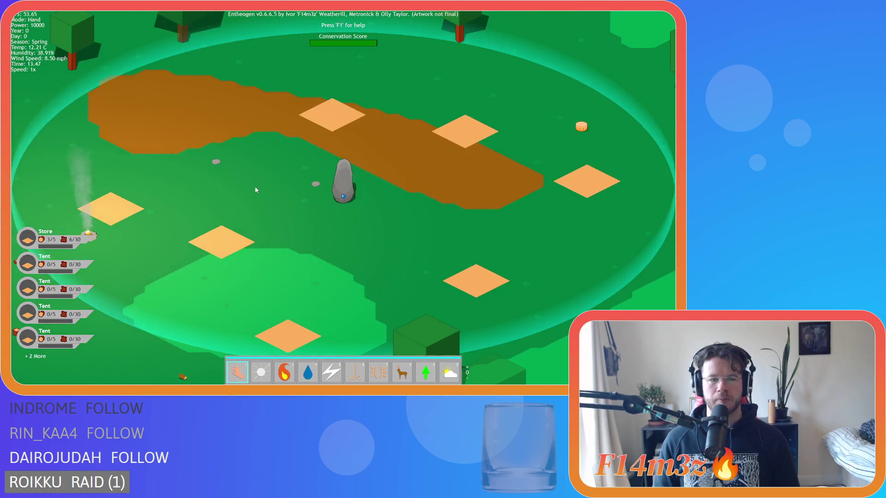
{"action": "scroll", "coordinate": [256, 190], "scroll_direction": "down", "scroll_amount": 5}
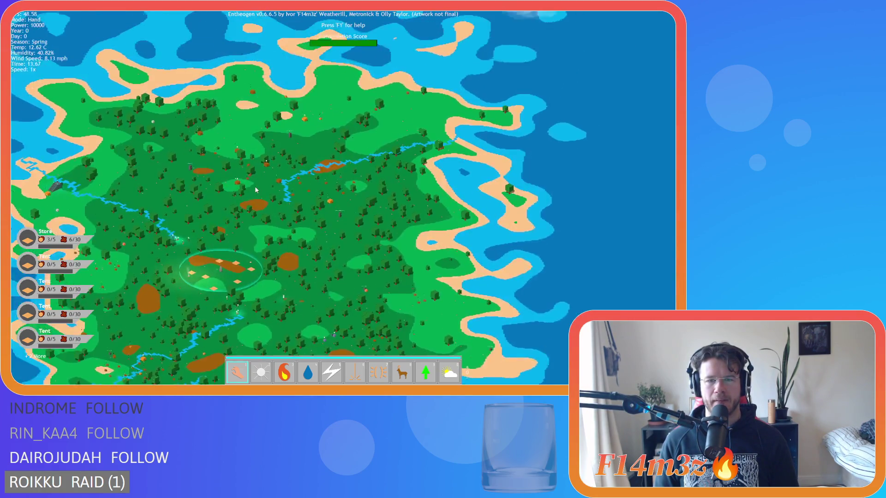
{"action": "scroll", "coordinate": [256, 189], "scroll_direction": "up", "scroll_amount": 5}
{"action": "key", "text": "Escape"}
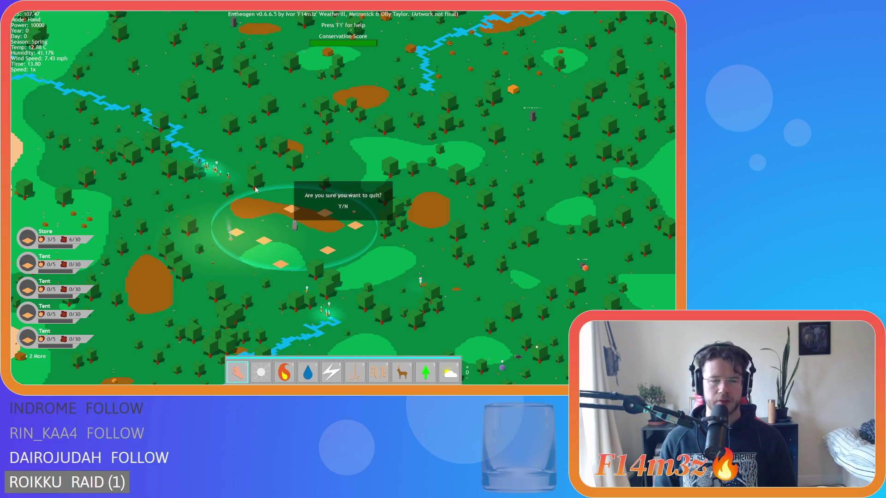
{"action": "key", "text": "y"}
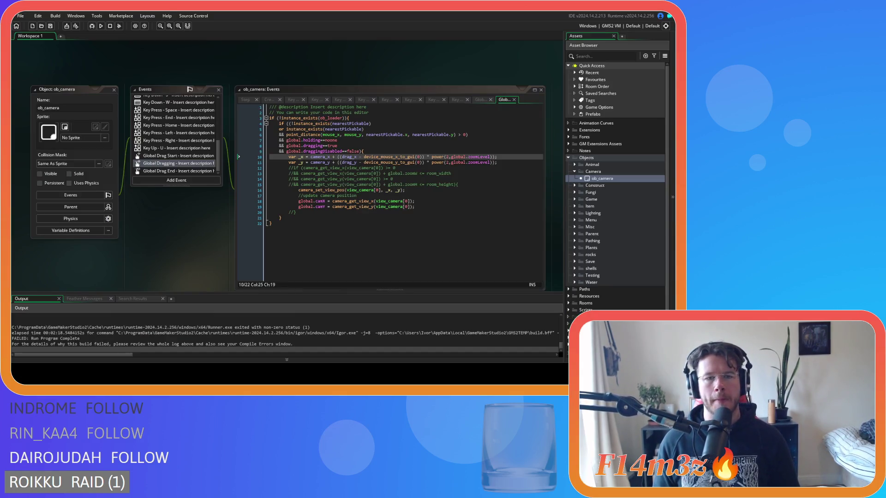
In ob_camera's Step code, insert 'other.' before followCamTargetNo on line 8
{"action": "left_click", "coordinate": [263, 100]}
{"action": "scroll", "coordinate": [379, 170], "scroll_direction": "up", "scroll_amount": 15}
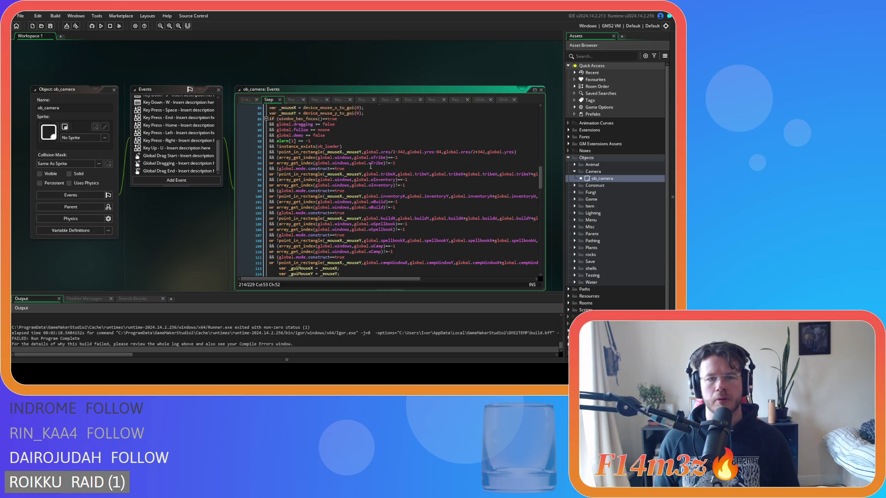
{"action": "scroll", "coordinate": [379, 171], "scroll_direction": "up", "scroll_amount": 10}
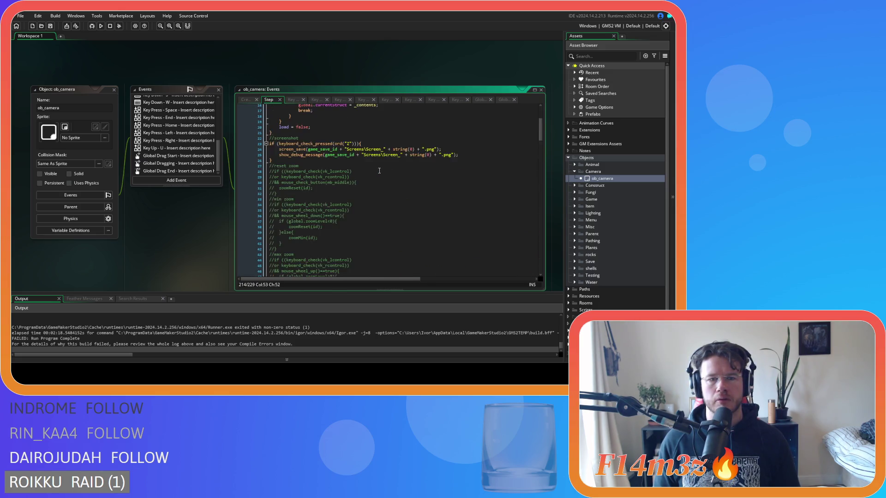
{"action": "left_click", "coordinate": [330, 146]}
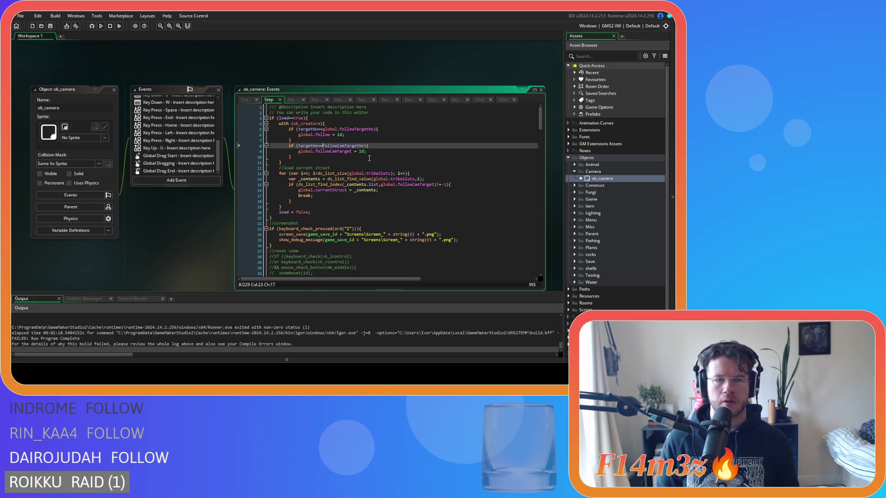
{"action": "type", "text": "other."}
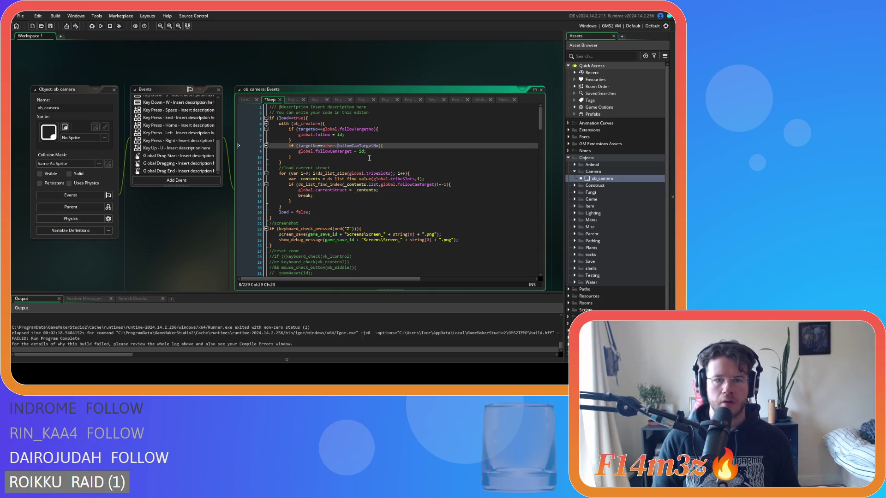
{"action": "left_click", "coordinate": [363, 161]}
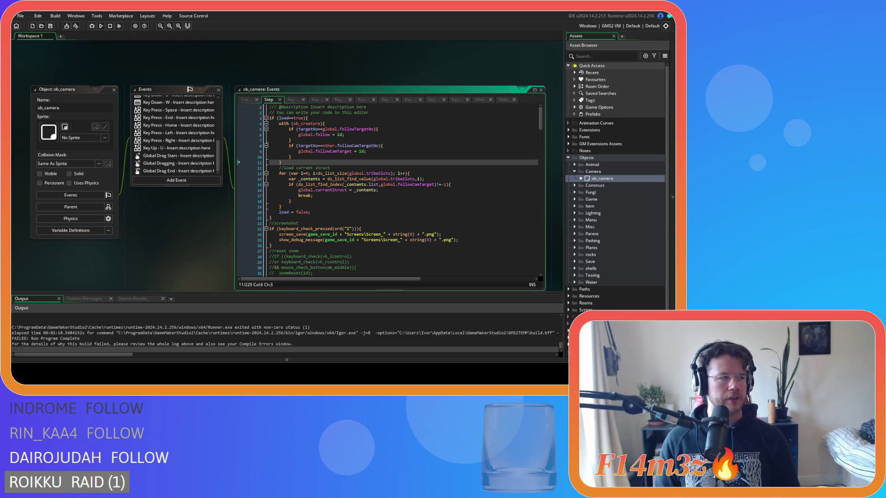
Review the global.followTargetNo check and the ob_creature with-statement braces on lines 4–5
{"action": "left_click", "coordinate": [323, 129]}
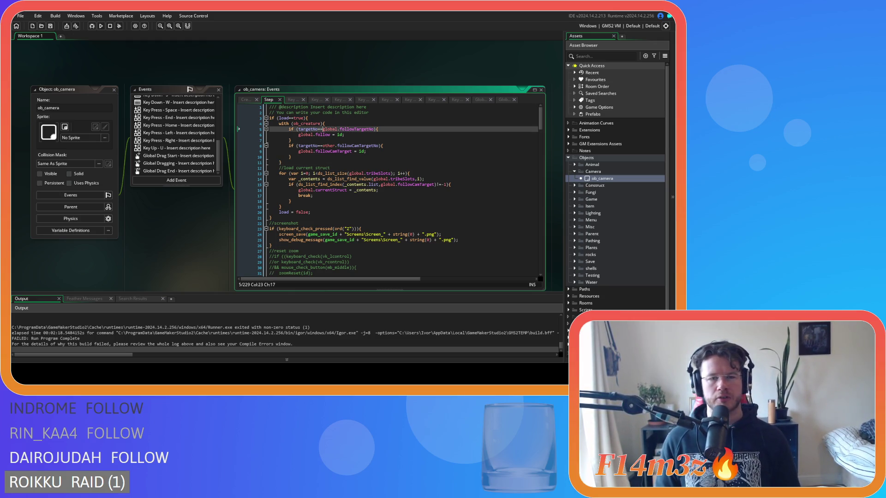
{"action": "key", "text": "Up"}
{"action": "left_click", "coordinate": [352, 146]}
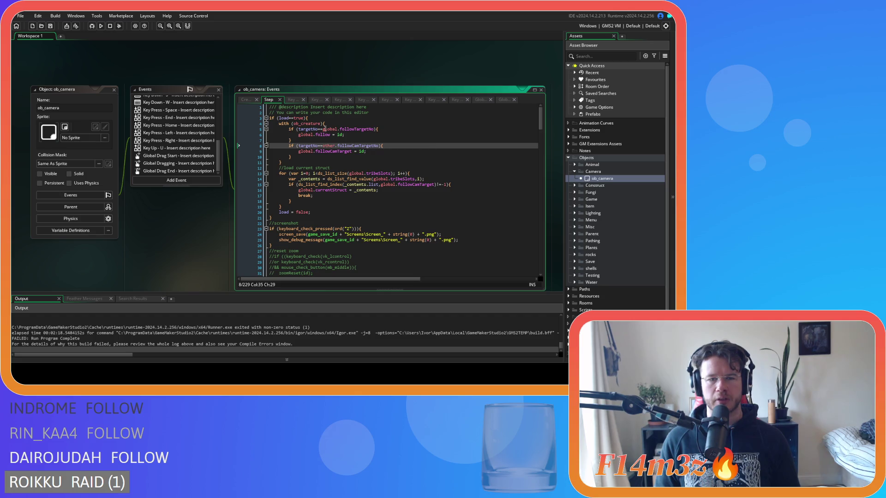
{"action": "left_click", "coordinate": [337, 124]}
{"action": "left_click_drag", "start_coordinate": [303, 124], "coordinate": [319, 123]}
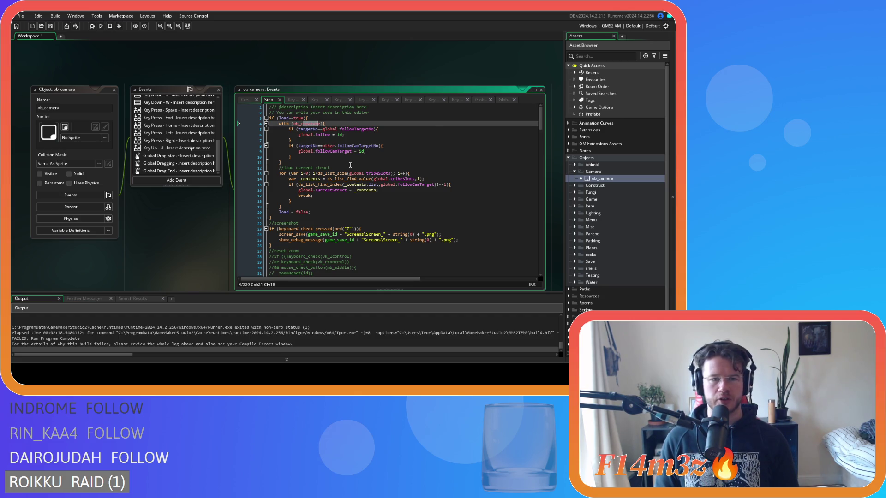
{"action": "left_click", "coordinate": [385, 157]}
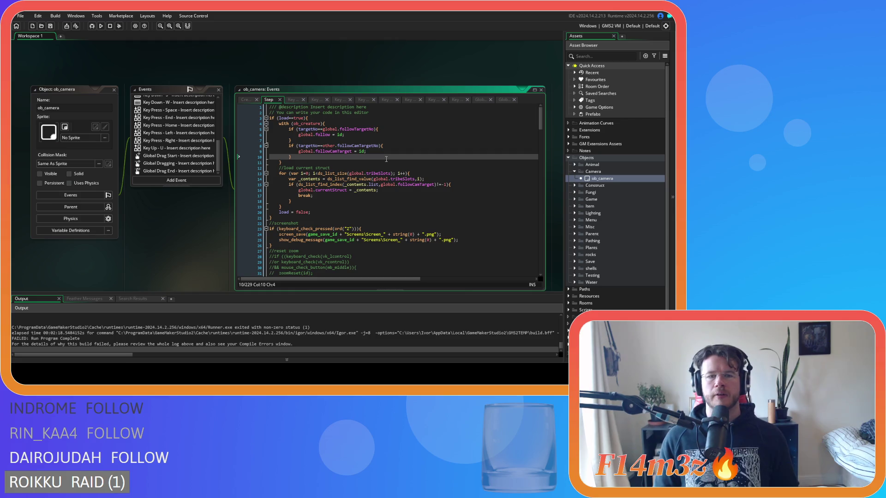
Replace 'global' with 'other' in line 8's condition and build and run with F5
{"action": "double_click", "coordinate": [305, 151]}
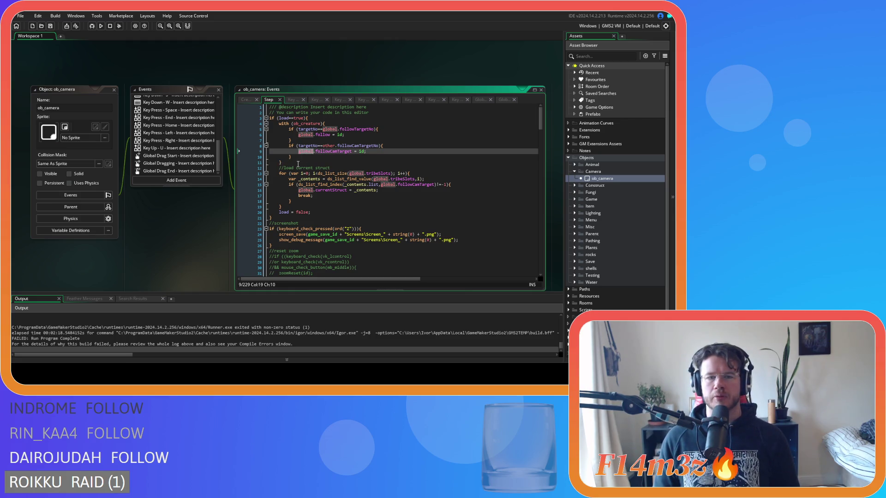
{"action": "double_click", "coordinate": [328, 145]}
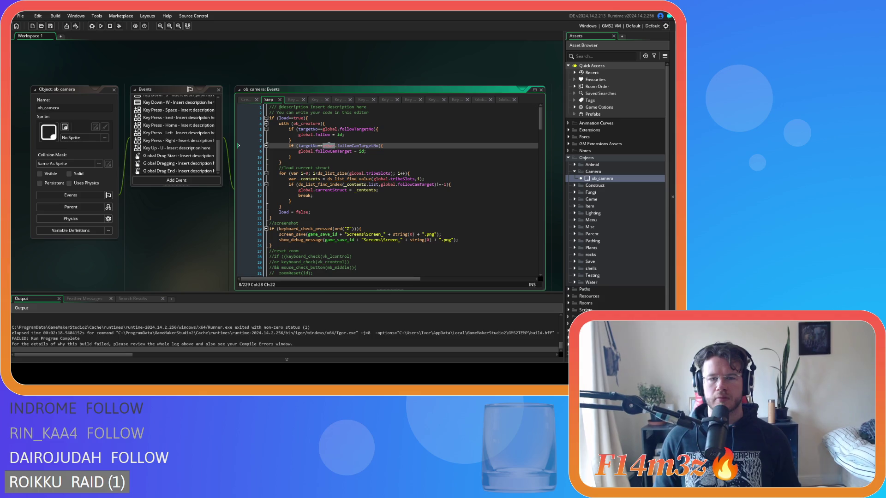
{"action": "type", "text": "other"}
{"action": "left_click", "coordinate": [332, 160]}
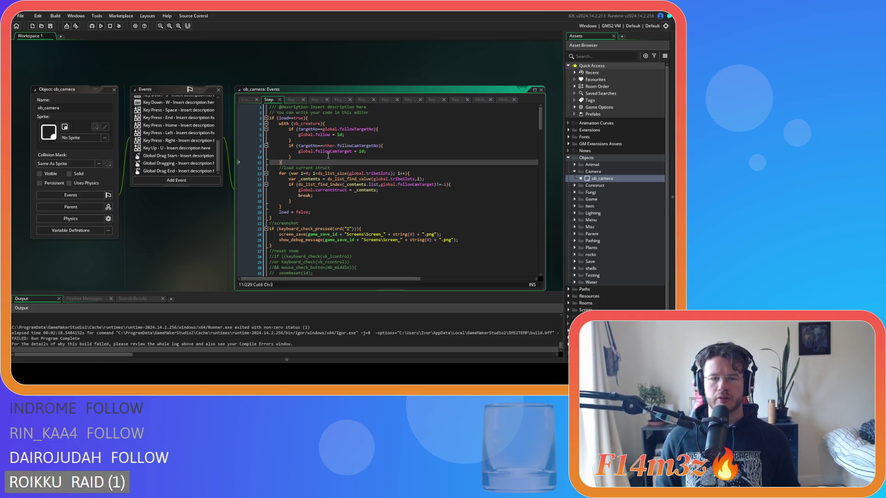
{"action": "key", "text": "F5"}
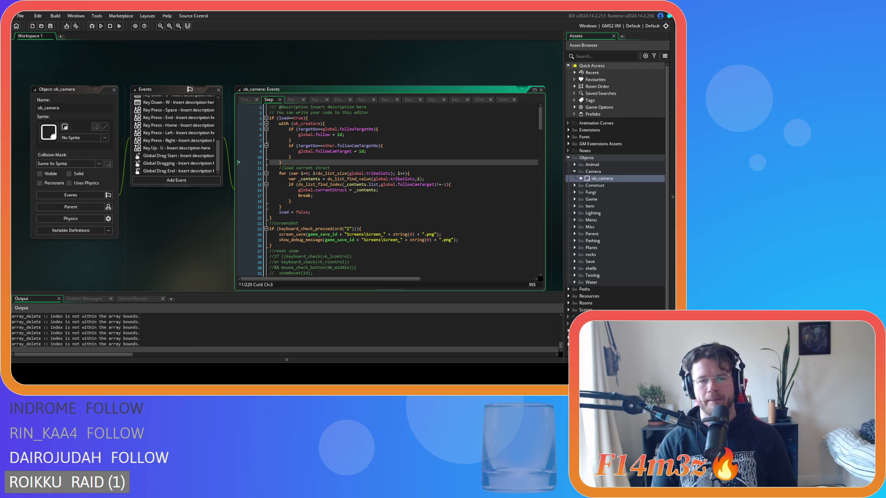
Quickload the saved island with F9 and pan the camera left, right and diagonally
{"action": "key", "text": "F9"}
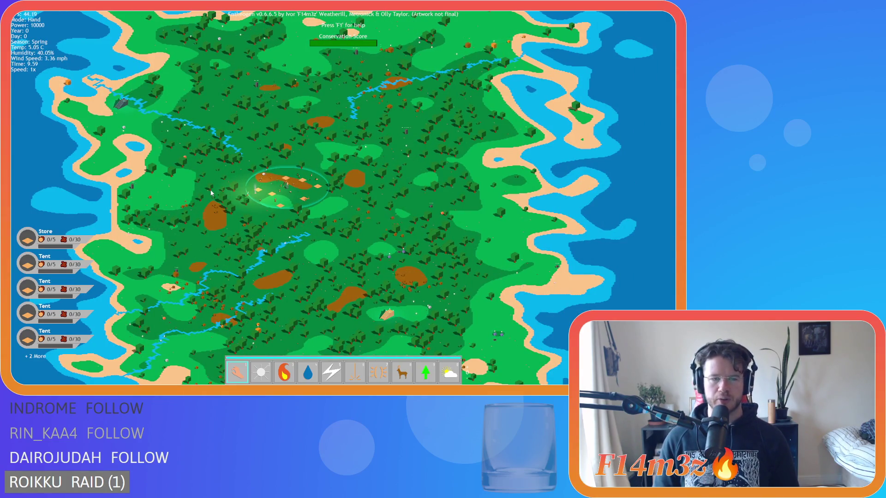
{"action": "key", "text": "a"}
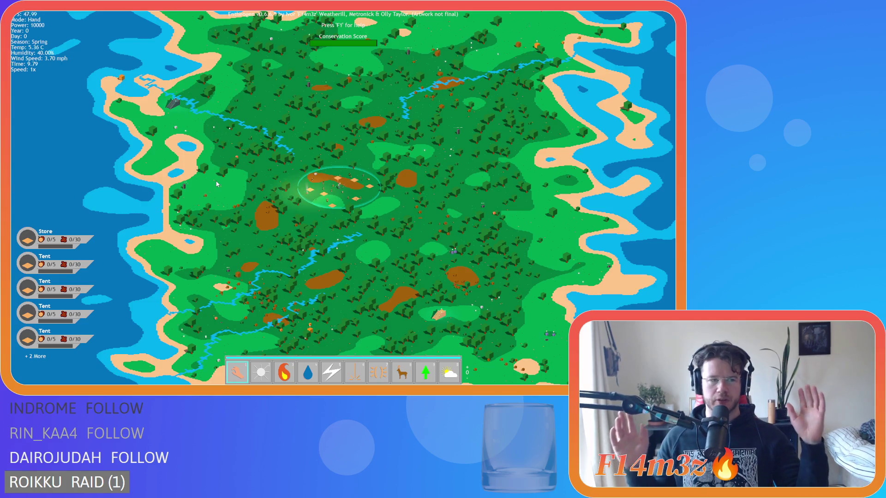
{"action": "key", "text": "d"}
{"action": "key", "text": "s"}
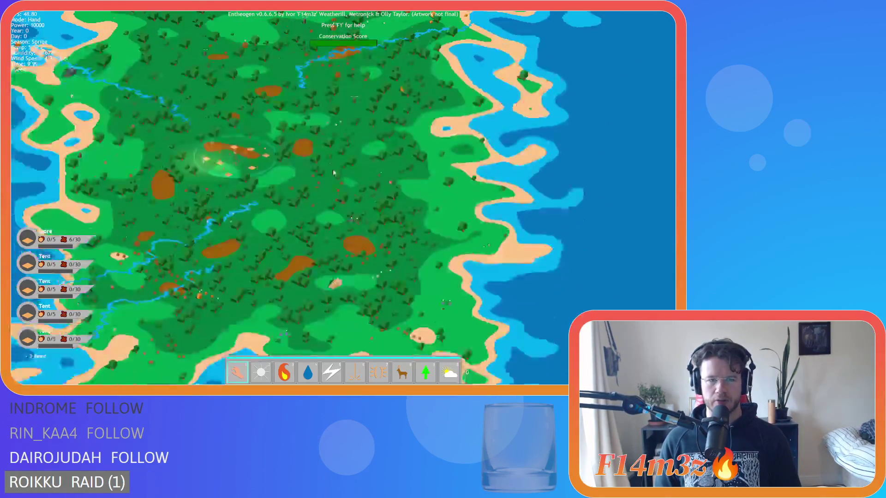
{"action": "scroll", "coordinate": [323, 176], "scroll_direction": "down", "scroll_amount": 5}
{"action": "scroll", "coordinate": [320, 176], "scroll_direction": "up", "scroll_amount": 3}
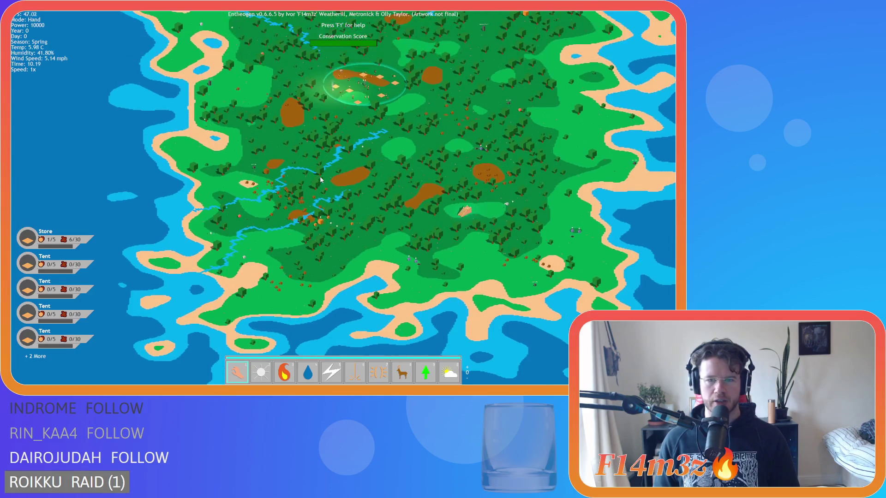
{"action": "key", "text": "d"}
{"action": "key", "text": "w"}
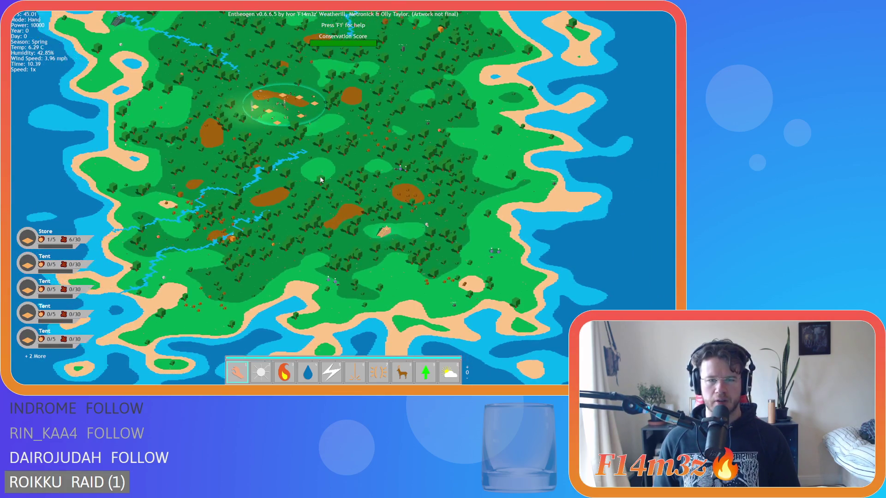
{"action": "key", "text": "s"}
{"action": "key", "text": "a"}
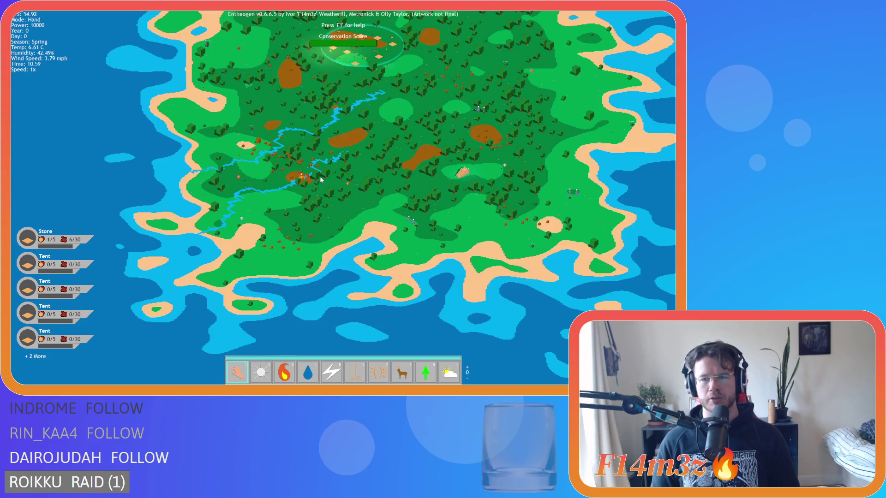
{"action": "key", "text": "d"}
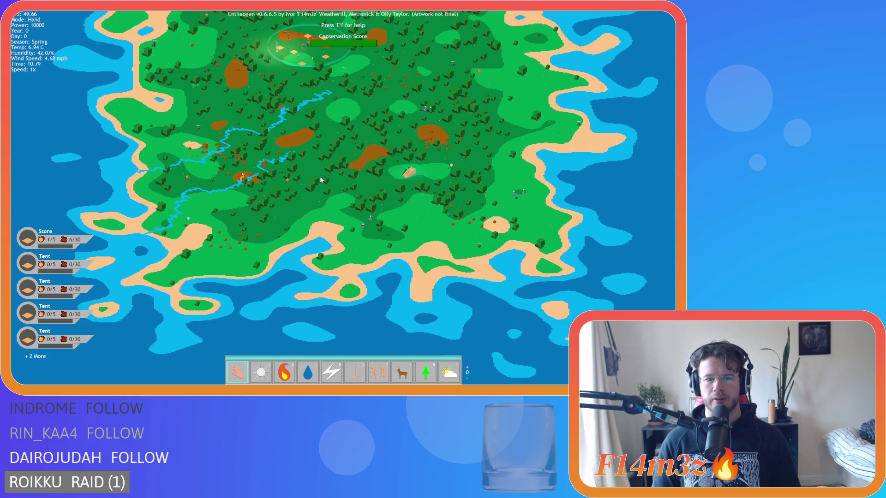
{"action": "key", "text": "d"}
{"action": "key", "text": "w"}
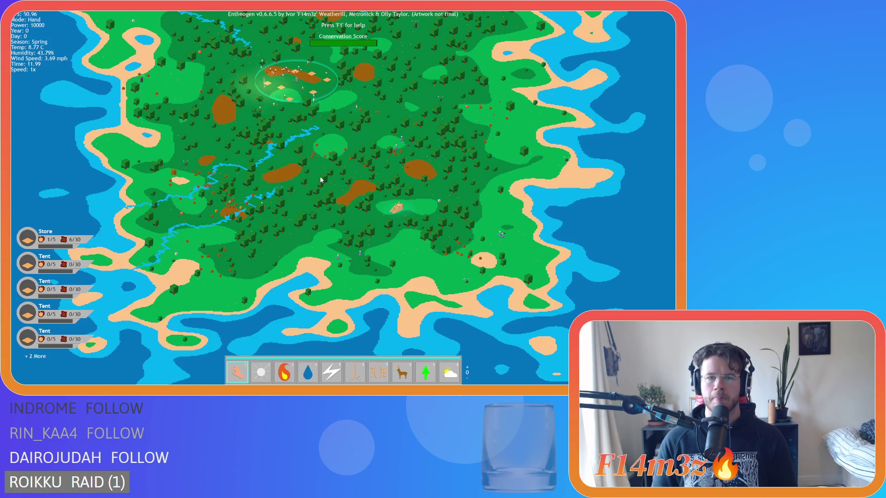
Pan north, west and every diagonal over the island, then quit to the title screen with Escape and Y
{"action": "key", "text": "w"}
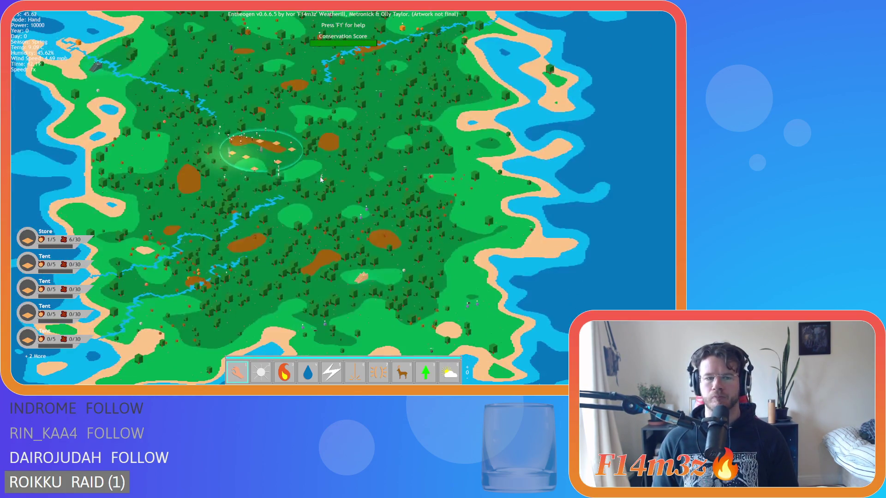
{"action": "key", "text": "a"}
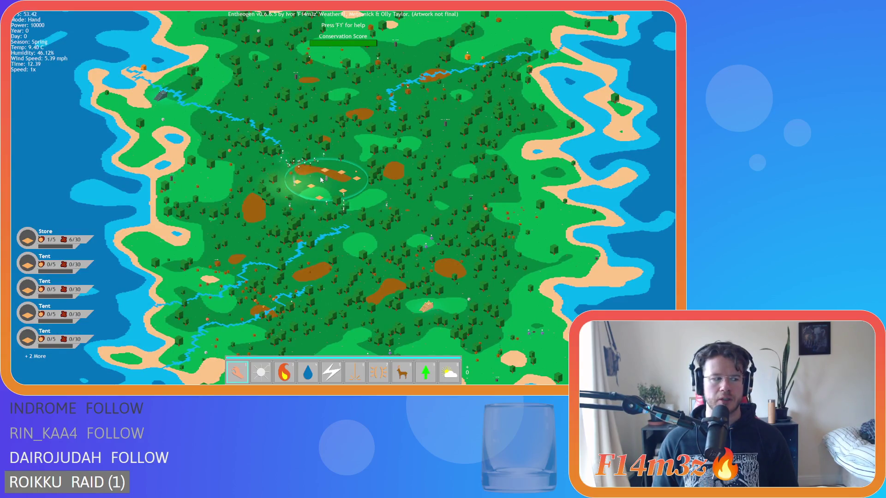
{"action": "key", "text": "w"}
{"action": "key", "text": "d"}
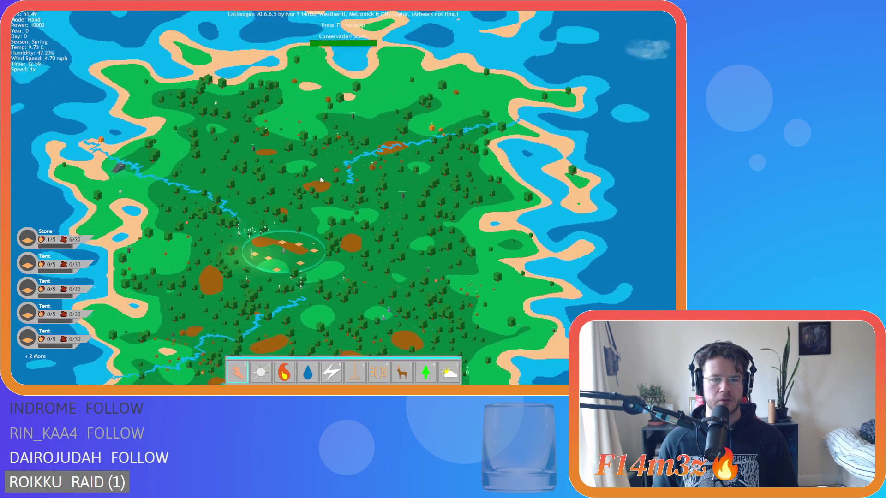
{"action": "key", "text": "s"}
{"action": "key", "text": "a"}
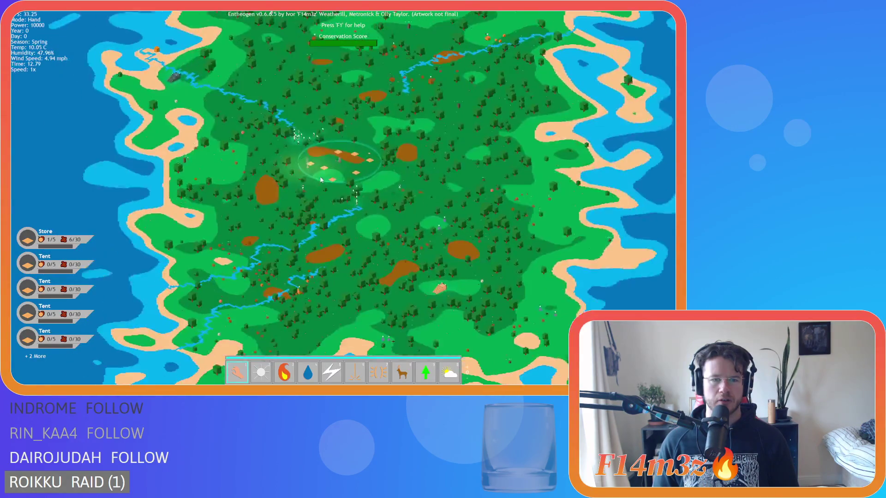
{"action": "key", "text": "a"}
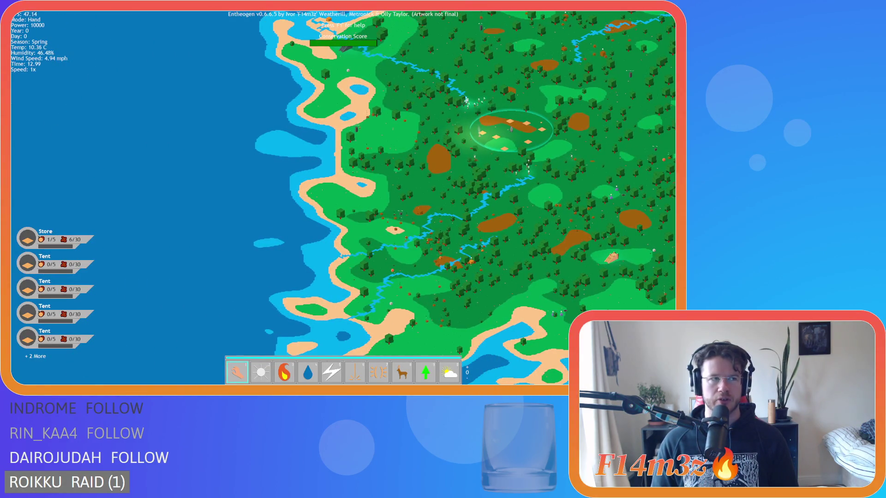
{"action": "key", "text": "d"}
{"action": "key", "text": "s"}
{"action": "key", "text": "d"}
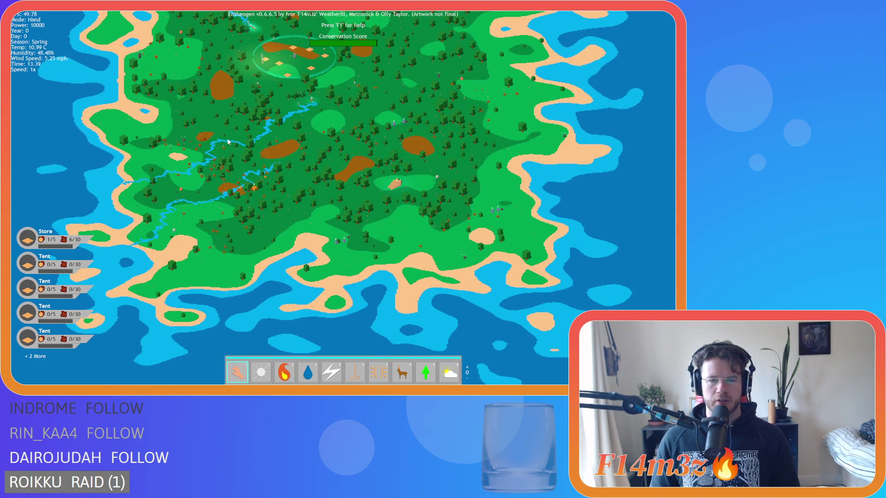
{"action": "key", "text": "w"}
{"action": "key", "text": "a"}
{"action": "key", "text": "Escape"}
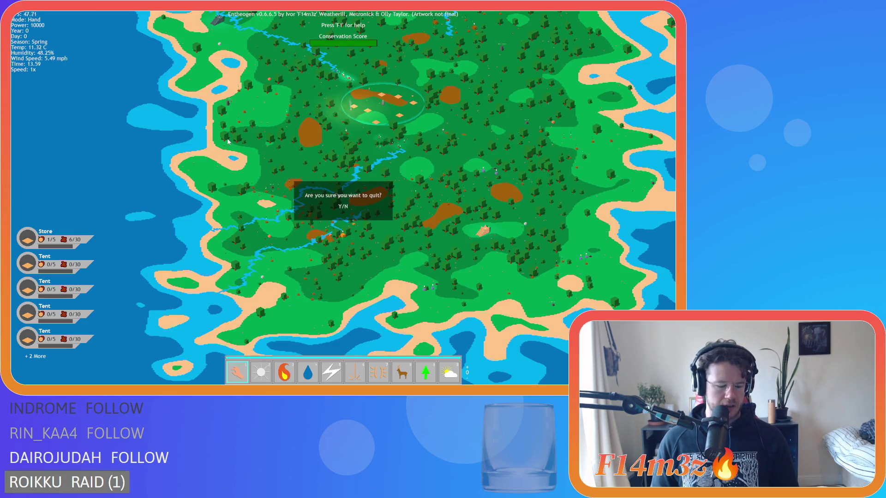
{"action": "key", "text": "y"}
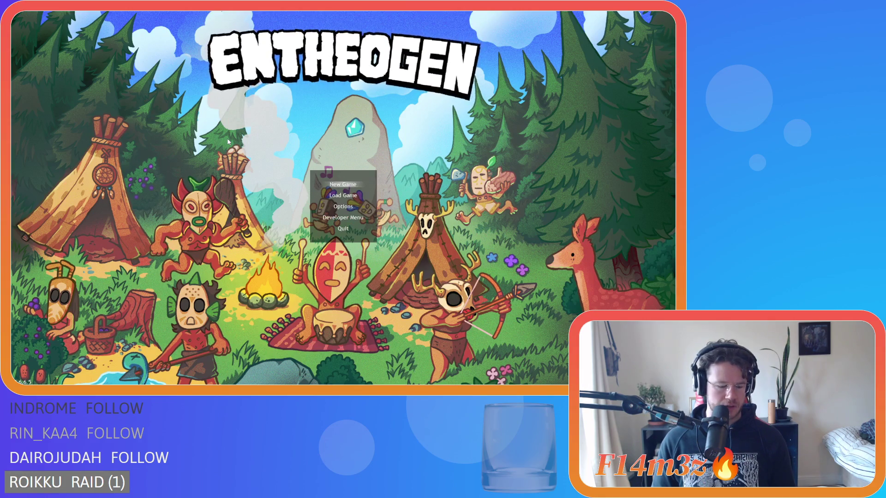
Start a New Game, pan south toward the coast, then escape to the title and close the game
{"action": "key", "text": "Return"}
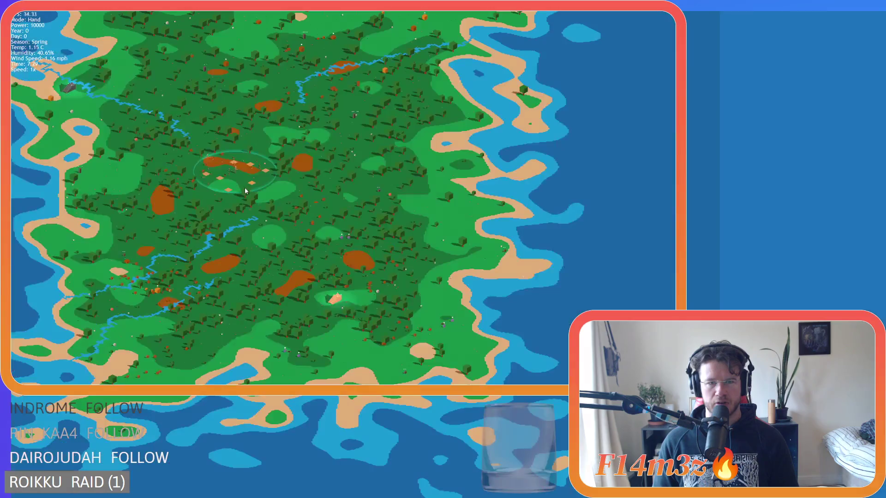
{"action": "key", "text": "s"}
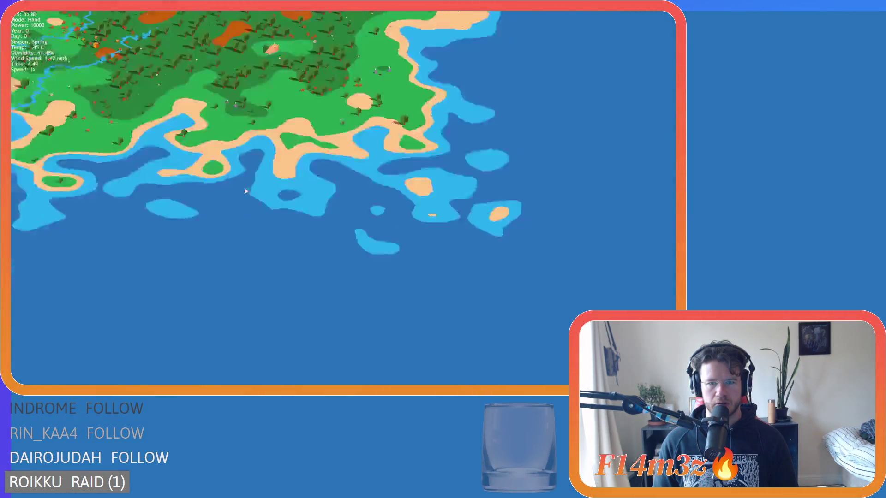
{"action": "key", "text": "s"}
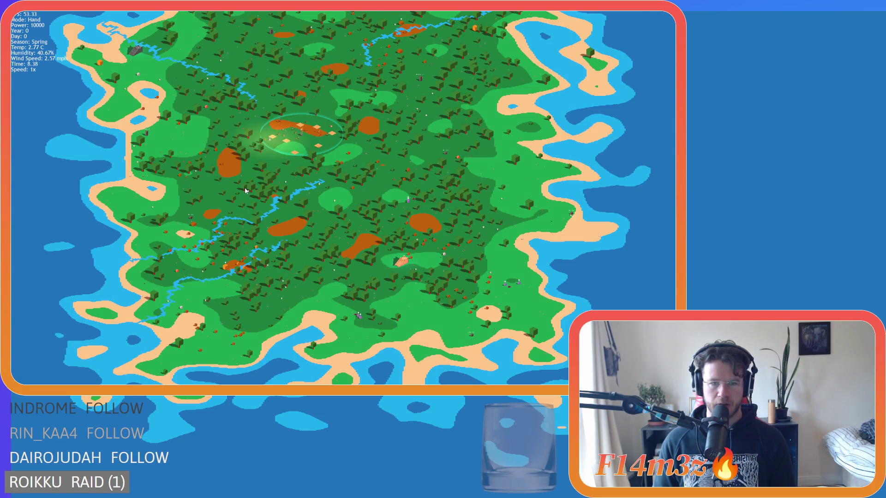
{"action": "key", "text": "Escape"}
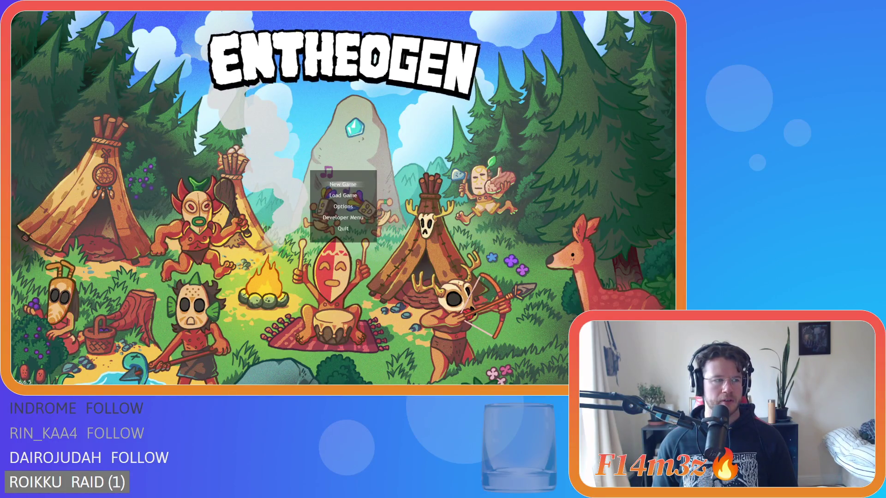
{"action": "key", "text": "Escape"}
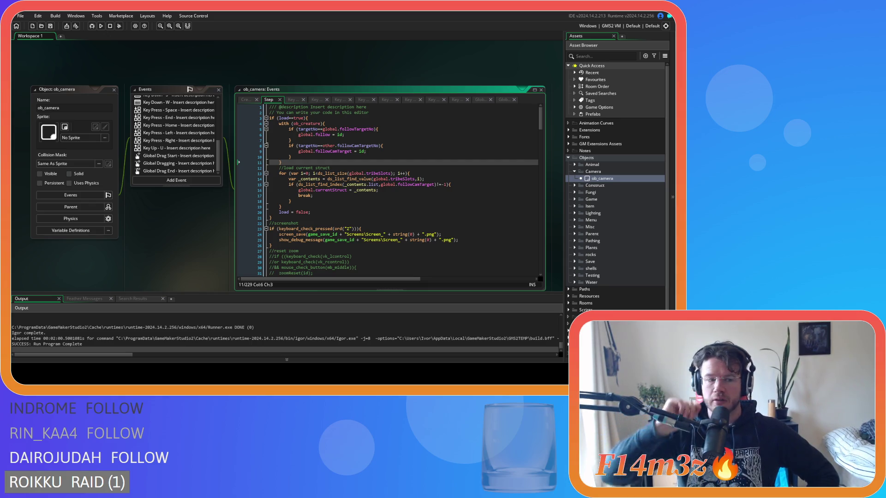
Close all ob_camera editor windows via Windows > Close All and collapse the Camera and Objects folders
{"action": "right_click", "coordinate": [70, 60]}
{"action": "mouse_move", "coordinate": [92, 73]}
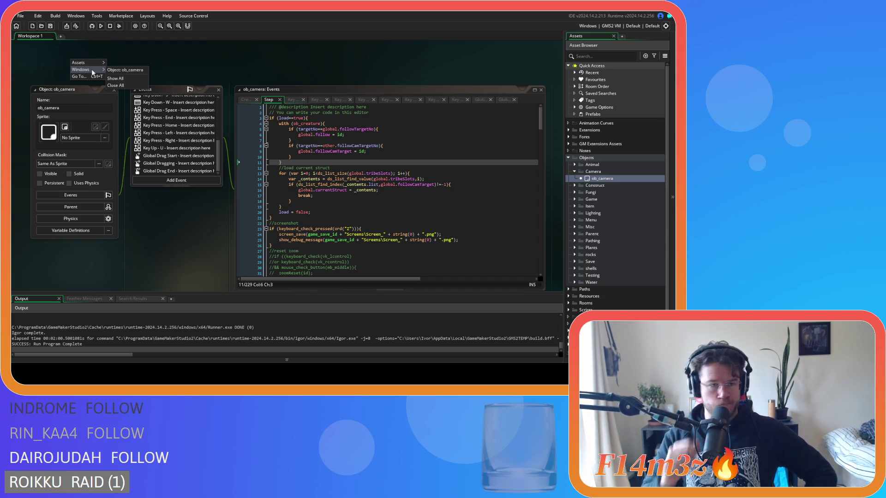
{"action": "left_click", "coordinate": [115, 84]}
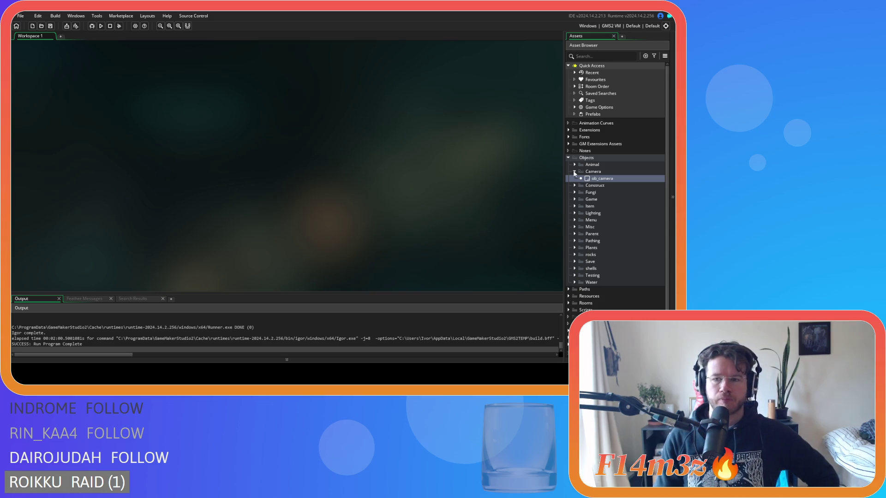
{"action": "left_click", "coordinate": [574, 172]}
{"action": "left_click", "coordinate": [568, 158]}
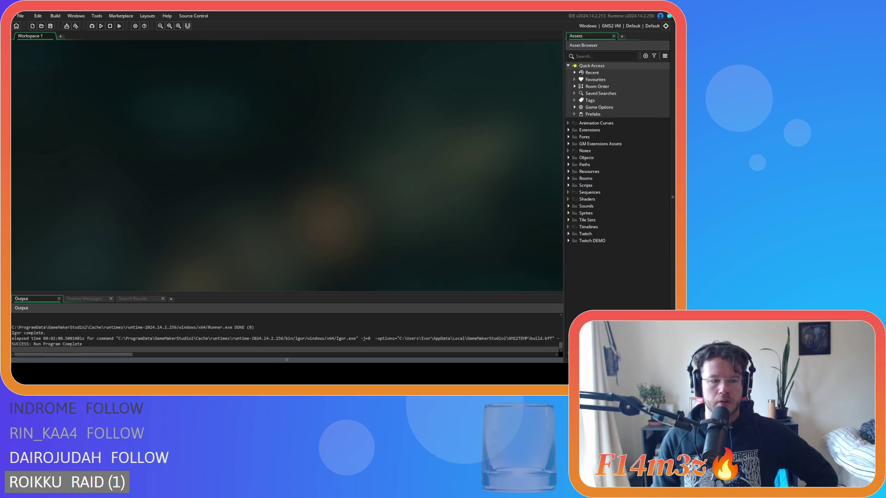
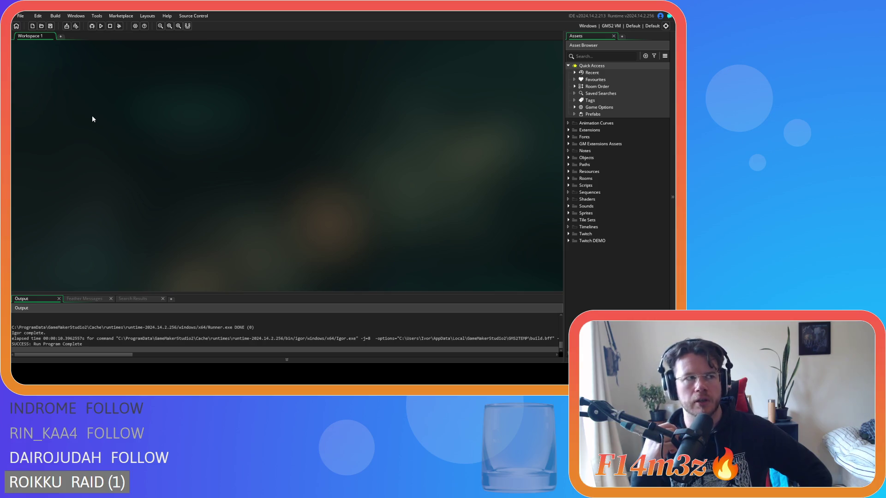
From Scripts > Conditions, open sc_stateConditions and sc_trackerBuildUpdate side by side in the workspace
{"action": "left_click", "coordinate": [571, 157]}
{"action": "left_click", "coordinate": [568, 158]}
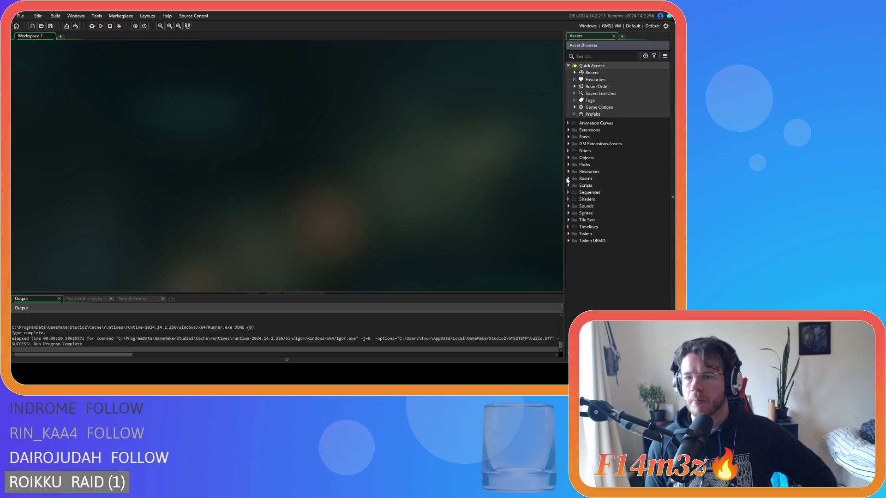
{"action": "left_click", "coordinate": [569, 185]}
{"action": "left_click", "coordinate": [575, 206]}
{"action": "left_click", "coordinate": [618, 248]}
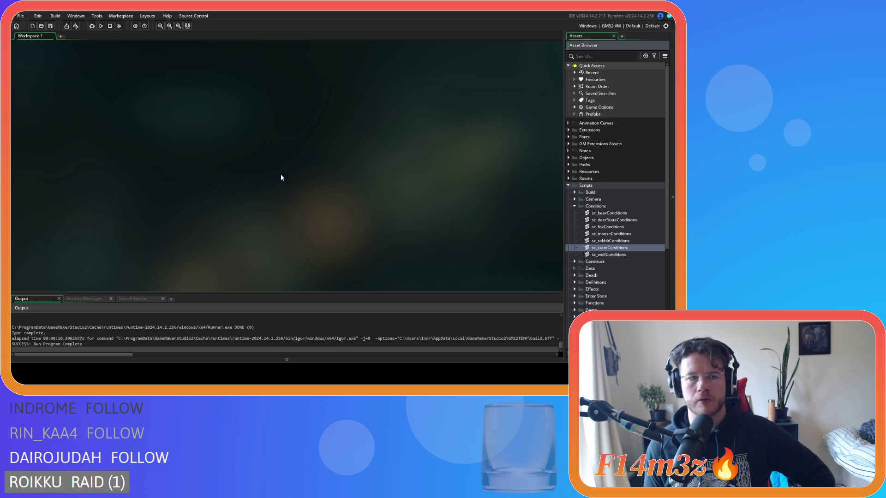
{"action": "middle_click", "coordinate": [134, 197]}
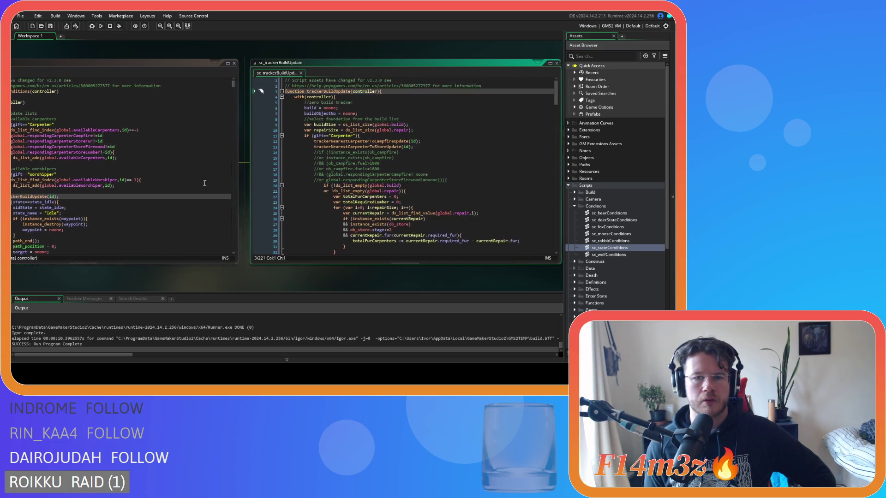
Read through the build loop at line 33 and the frame-selection store condition near line 93
{"action": "scroll", "coordinate": [446, 153], "scroll_direction": "down", "scroll_amount": 3}
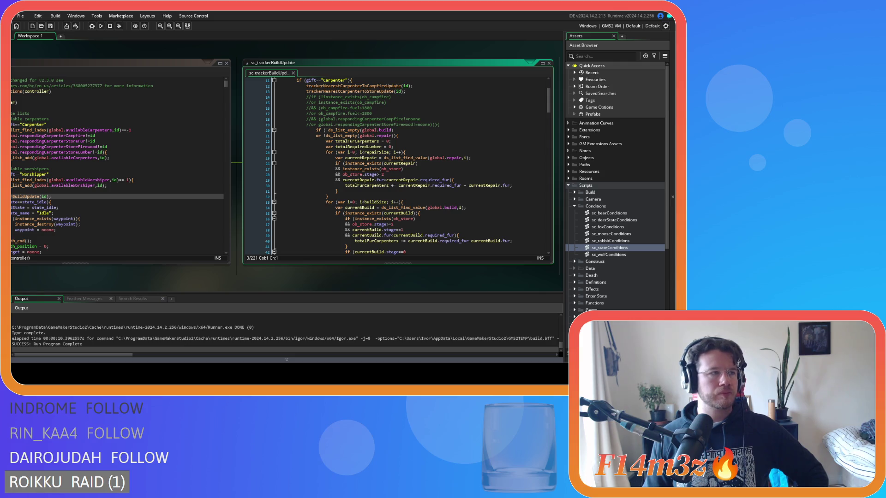
{"action": "left_click", "coordinate": [331, 202]}
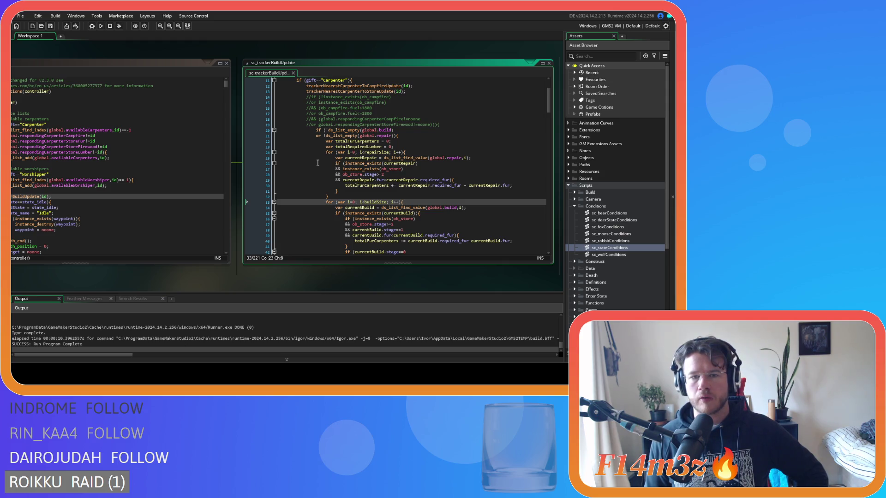
{"action": "scroll", "coordinate": [317, 162], "scroll_direction": "down", "scroll_amount": 4}
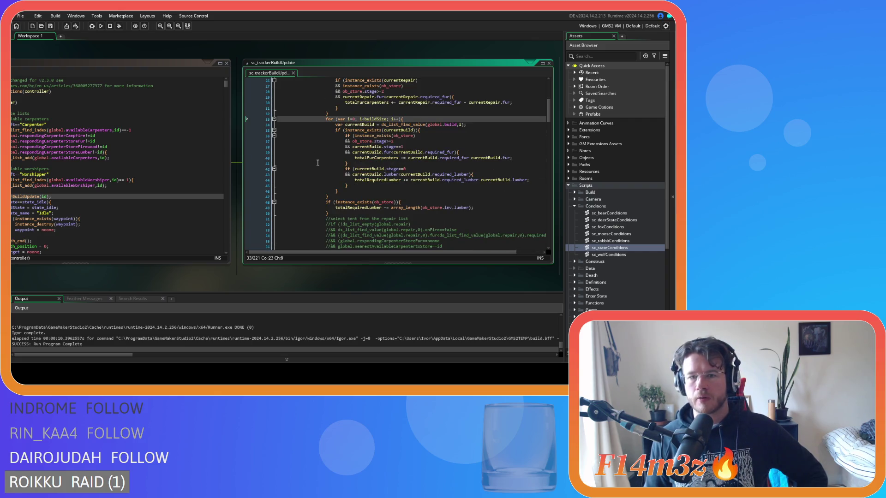
{"action": "key", "text": "ctrl+z"}
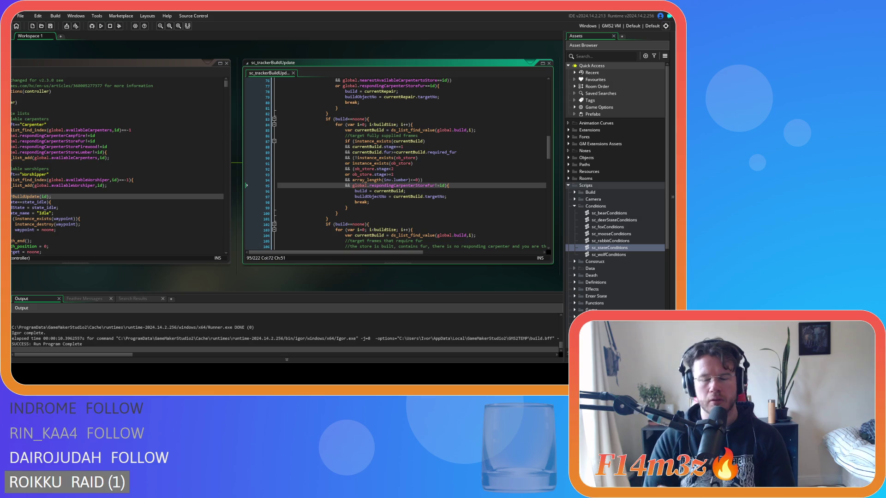
{"action": "left_click", "coordinate": [433, 174]}
{"action": "scroll", "coordinate": [434, 174], "scroll_direction": "down", "scroll_amount": 7}
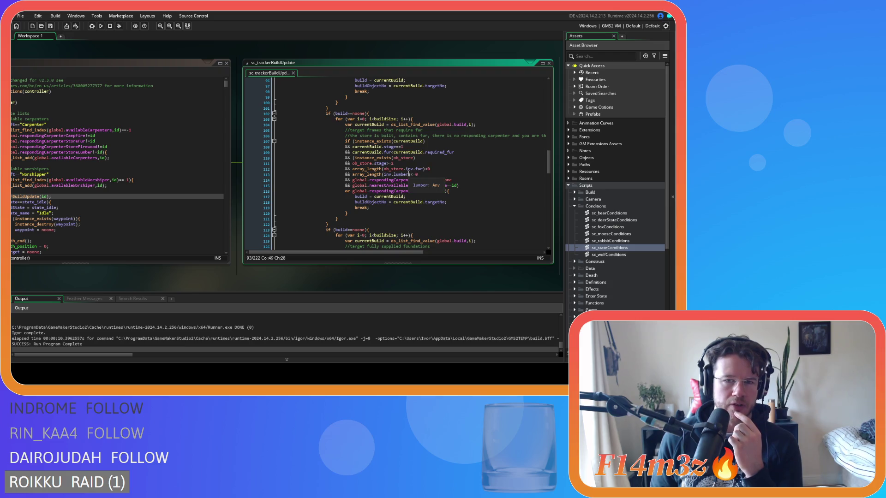
{"action": "scroll", "coordinate": [408, 174], "scroll_direction": "up", "scroll_amount": 7}
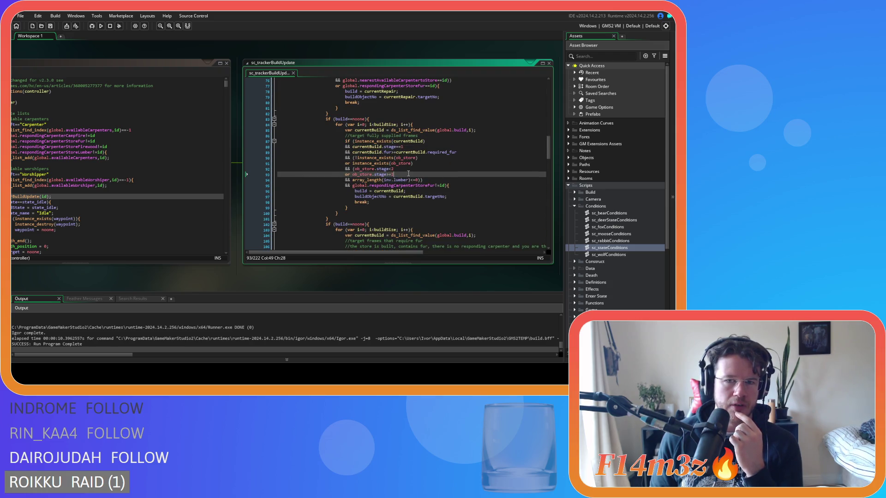
{"action": "scroll", "coordinate": [408, 174], "scroll_direction": "down", "scroll_amount": 10}
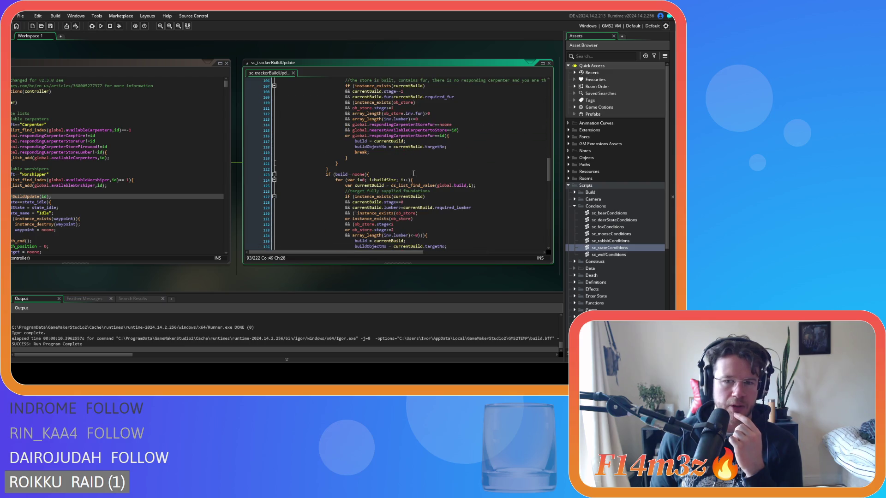
{"action": "scroll", "coordinate": [413, 174], "scroll_direction": "down", "scroll_amount": 8}
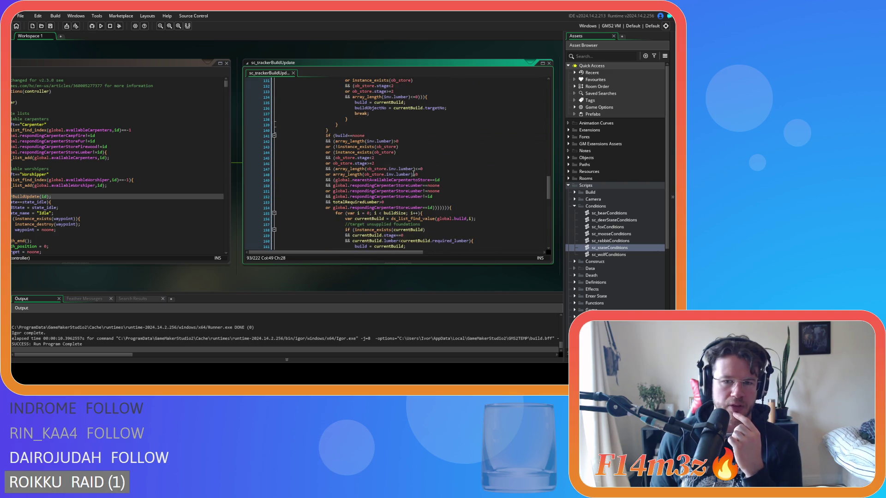
{"action": "scroll", "coordinate": [413, 174], "scroll_direction": "up", "scroll_amount": 10}
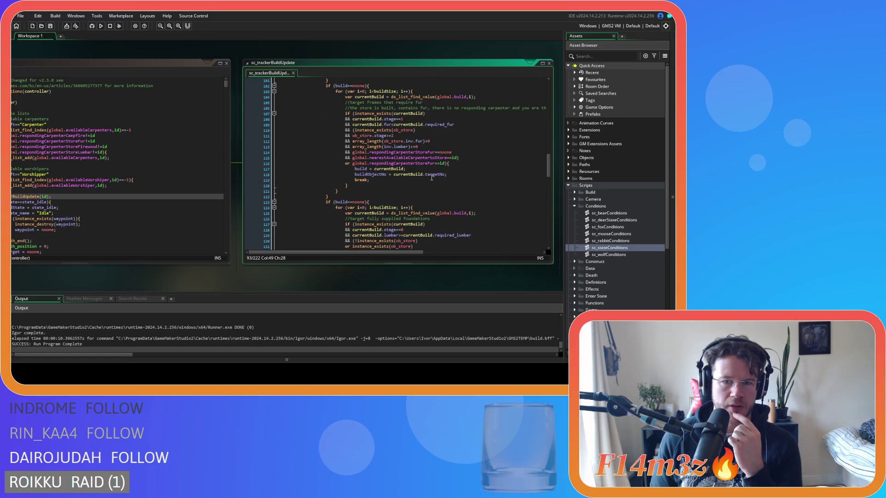
{"action": "scroll", "coordinate": [432, 178], "scroll_direction": "down", "scroll_amount": 1}
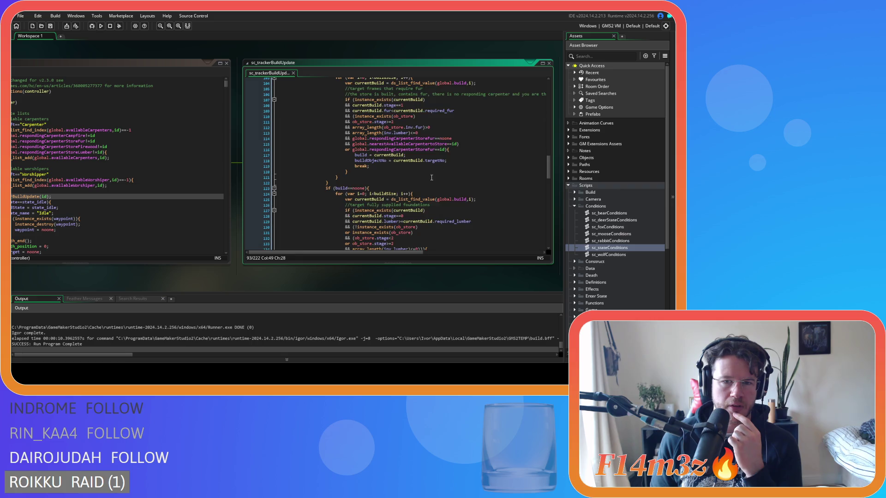
{"action": "scroll", "coordinate": [432, 178], "scroll_direction": "up", "scroll_amount": 2}
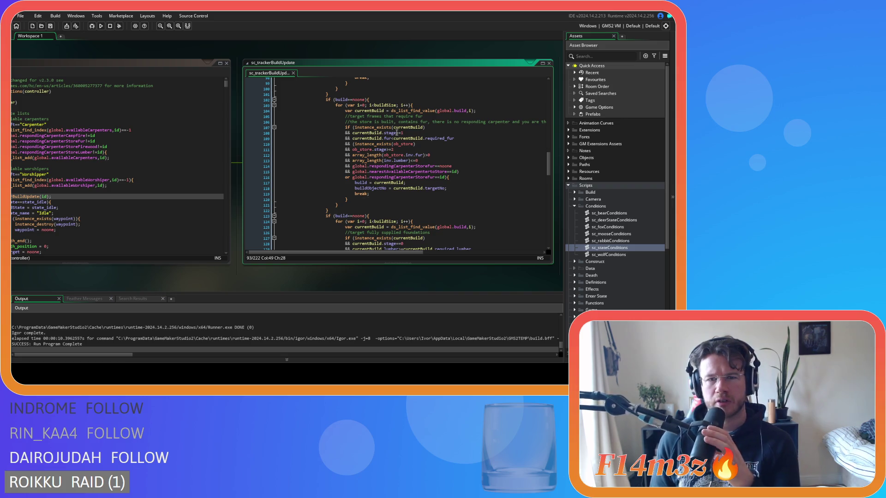
{"action": "scroll", "coordinate": [395, 135], "scroll_direction": "down", "scroll_amount": 4}
{"action": "scroll", "coordinate": [394, 134], "scroll_direction": "down", "scroll_amount": 15}
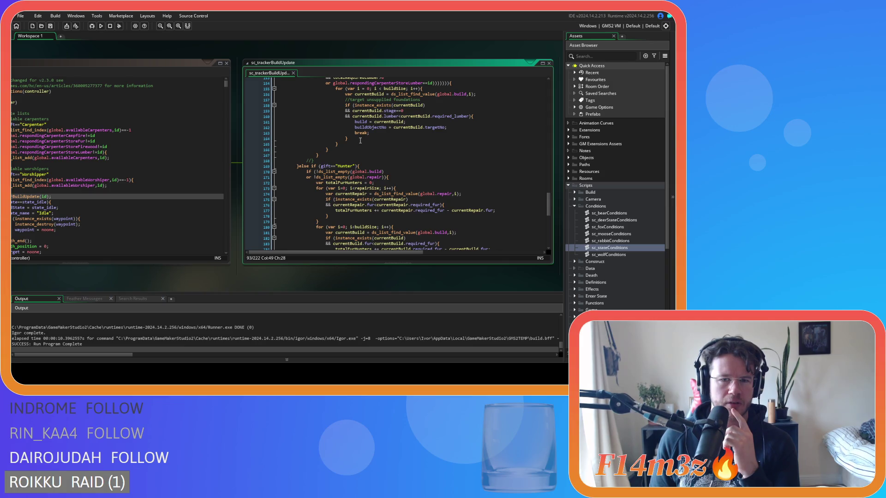
{"action": "scroll", "coordinate": [360, 140], "scroll_direction": "down", "scroll_amount": 8}
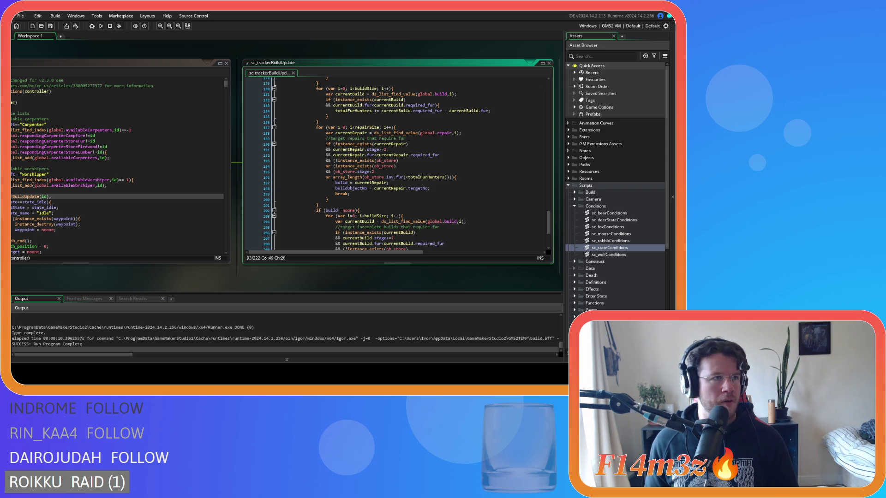
{"action": "left_click", "coordinate": [392, 171]}
{"action": "left_click", "coordinate": [394, 195]}
{"action": "left_click", "coordinate": [383, 199]}
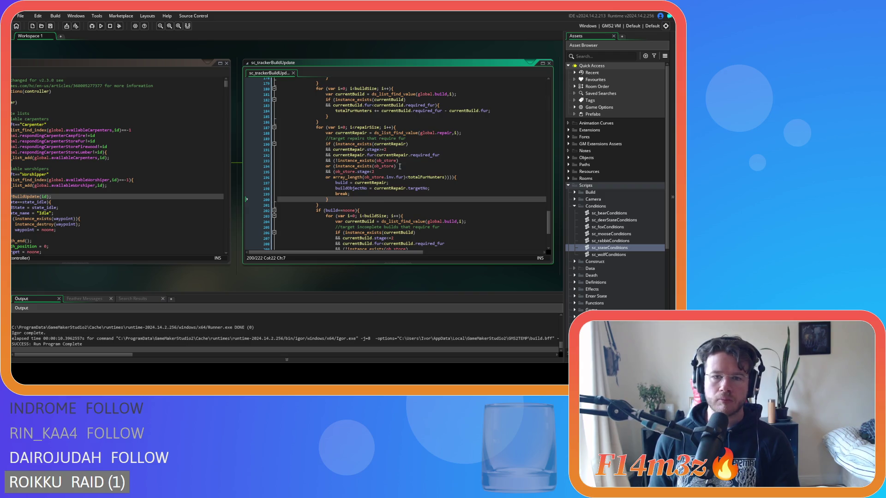
{"action": "scroll", "coordinate": [370, 191], "scroll_direction": "down", "scroll_amount": 2}
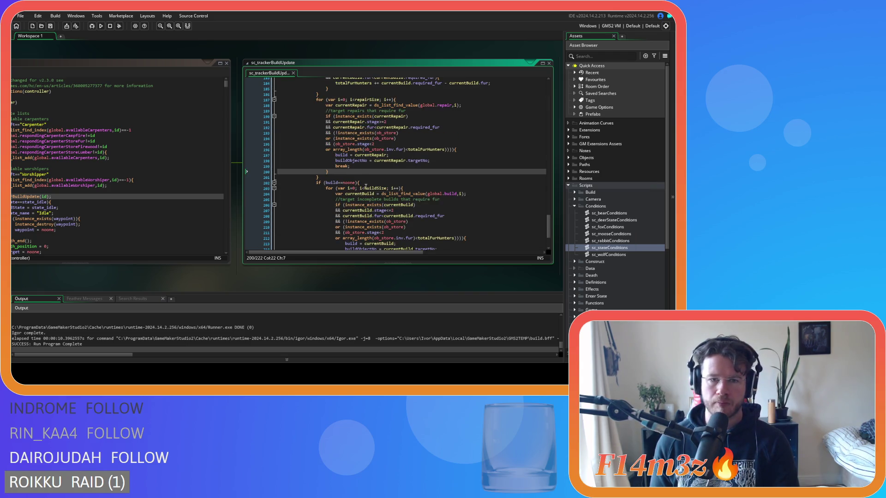
{"action": "scroll", "coordinate": [474, 215], "scroll_direction": "down", "scroll_amount": 3}
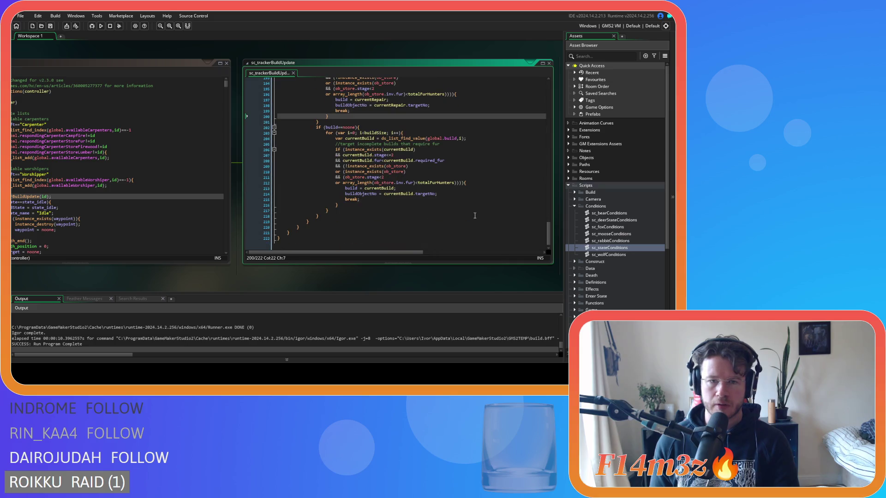
{"action": "scroll", "coordinate": [475, 215], "scroll_direction": "up", "scroll_amount": 20}
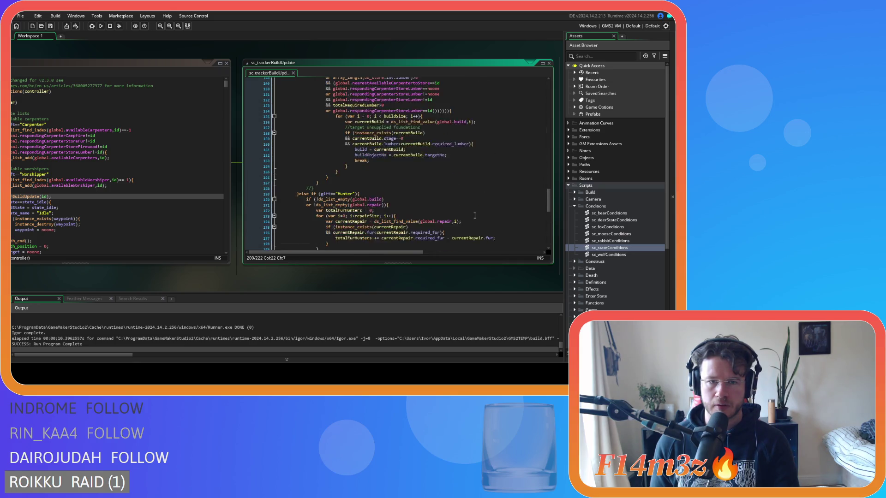
{"action": "scroll", "coordinate": [475, 216], "scroll_direction": "up", "scroll_amount": 14}
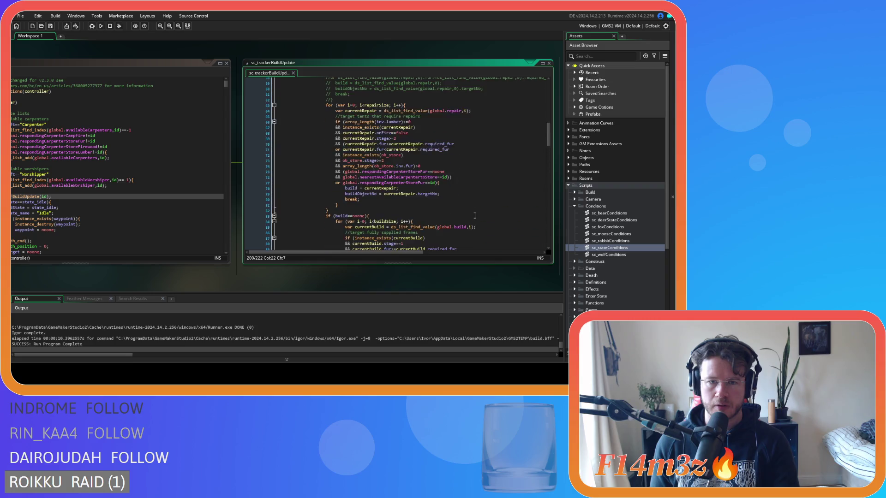
{"action": "scroll", "coordinate": [475, 216], "scroll_direction": "up", "scroll_amount": 4}
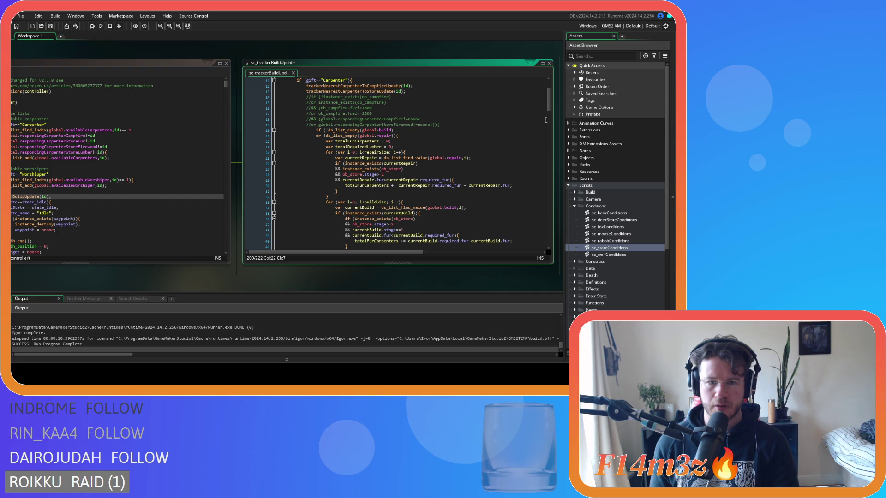
{"action": "scroll", "coordinate": [546, 118], "scroll_direction": "down", "scroll_amount": 5}
{"action": "scroll", "coordinate": [546, 117], "scroll_direction": "down", "scroll_amount": 5}
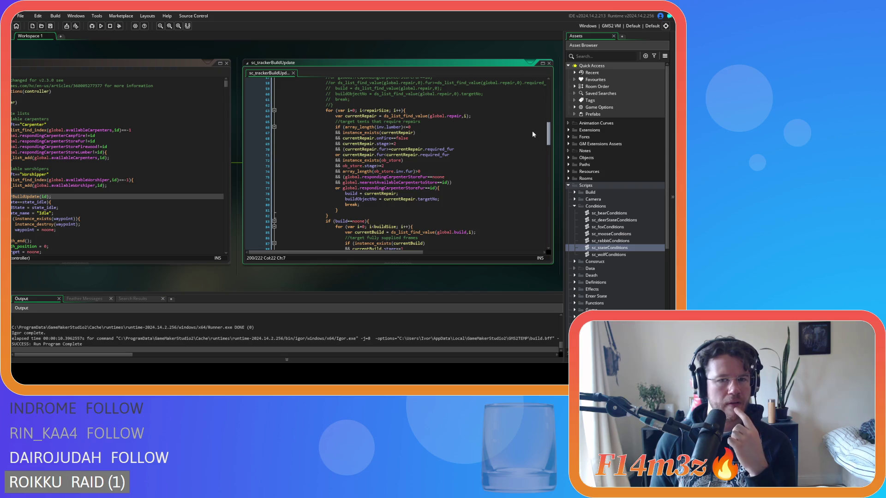
{"action": "scroll", "coordinate": [529, 134], "scroll_direction": "down", "scroll_amount": 3}
{"action": "scroll", "coordinate": [522, 140], "scroll_direction": "up", "scroll_amount": 3}
{"action": "scroll", "coordinate": [516, 129], "scroll_direction": "down", "scroll_amount": 2}
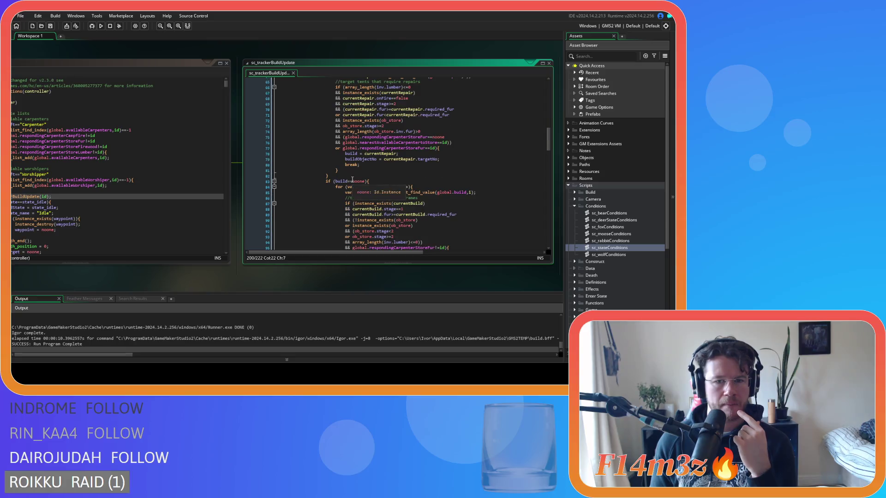
{"action": "left_click", "coordinate": [359, 165]}
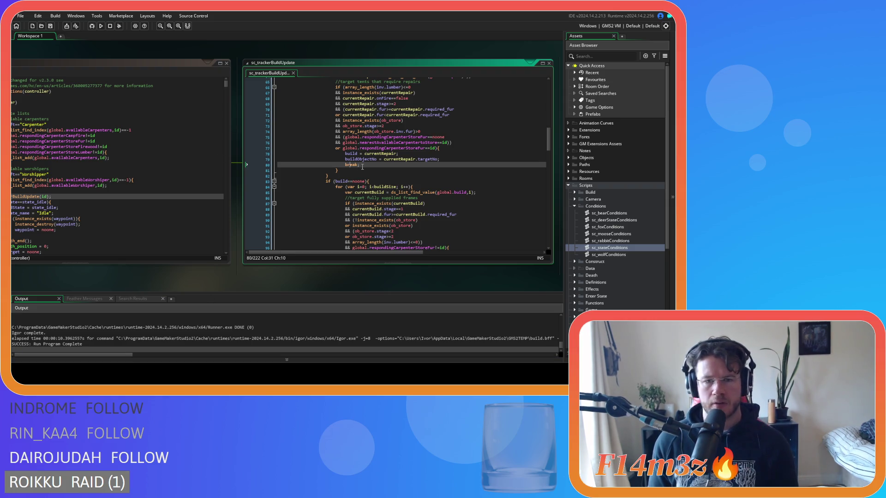
{"action": "key", "text": "Return"}
{"action": "type", "text": "exit;"}
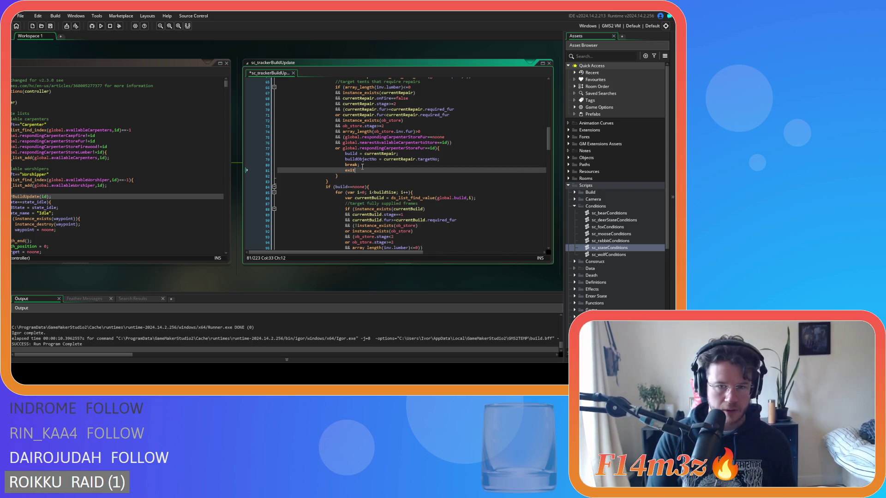
{"action": "left_click", "coordinate": [348, 170]}
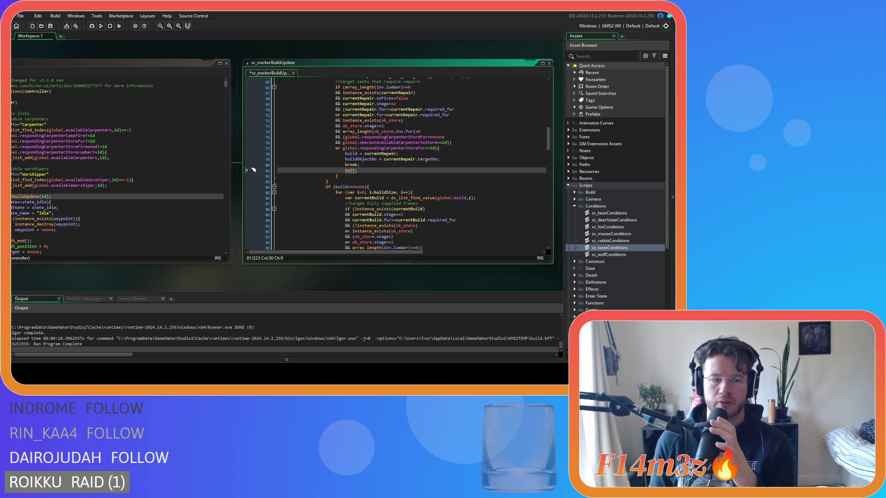
{"action": "scroll", "coordinate": [361, 215], "scroll_direction": "up", "scroll_amount": 15}
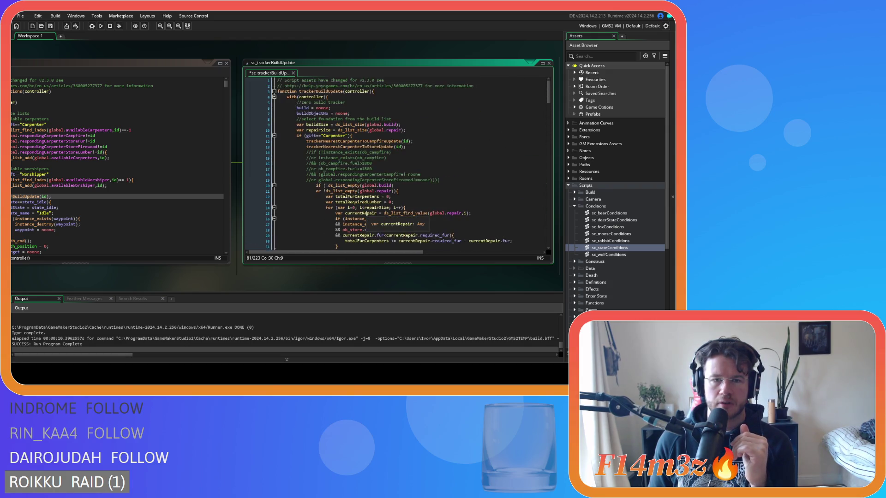
{"action": "scroll", "coordinate": [367, 214], "scroll_direction": "down", "scroll_amount": 14}
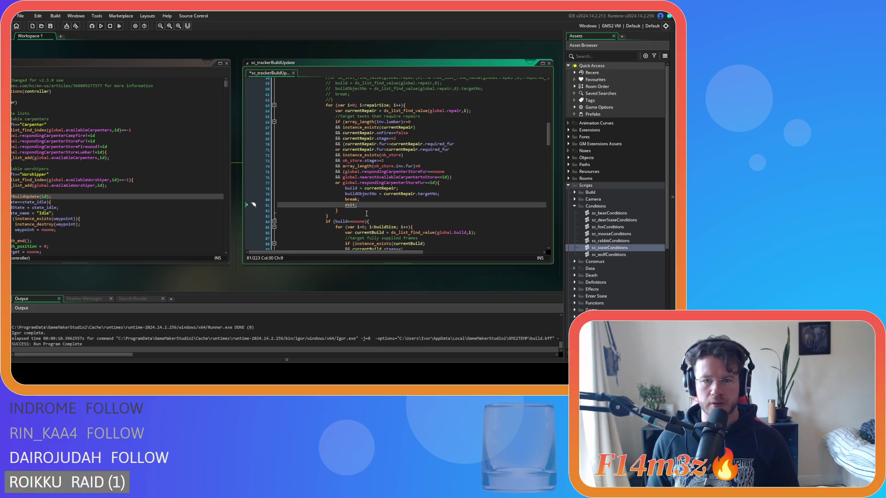
{"action": "scroll", "coordinate": [366, 214], "scroll_direction": "down", "scroll_amount": 3}
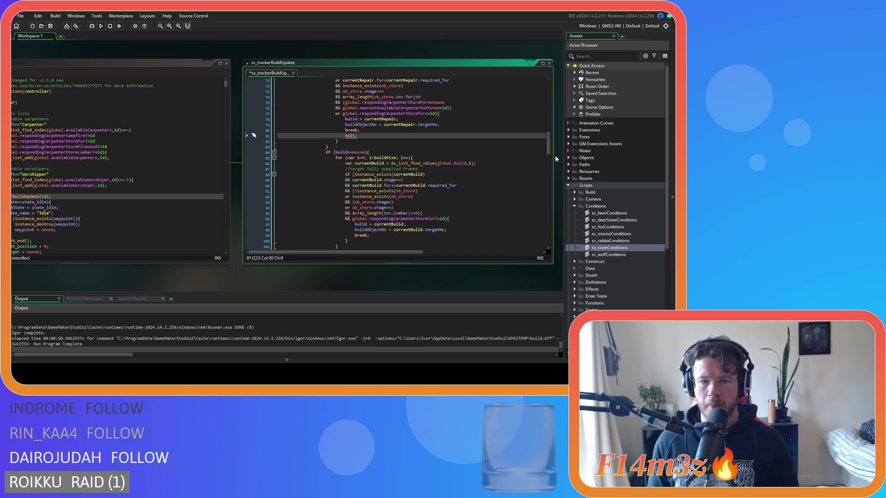
{"action": "mouse_move", "coordinate": [548, 143]}
{"action": "left_mouse_down"}
{"action": "mouse_move", "coordinate": [539, 257]}
{"action": "mouse_move", "coordinate": [528, 146]}
{"action": "left_mouse_up"}
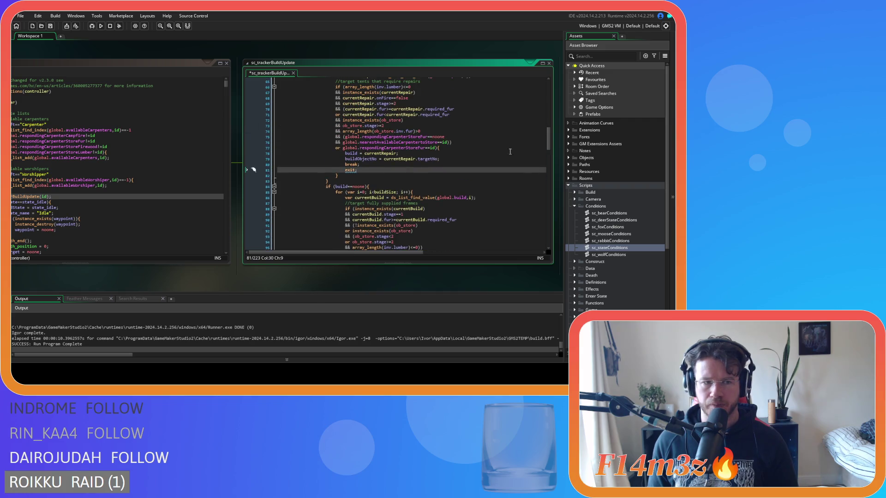
{"action": "scroll", "coordinate": [353, 180], "scroll_direction": "up", "scroll_amount": 2}
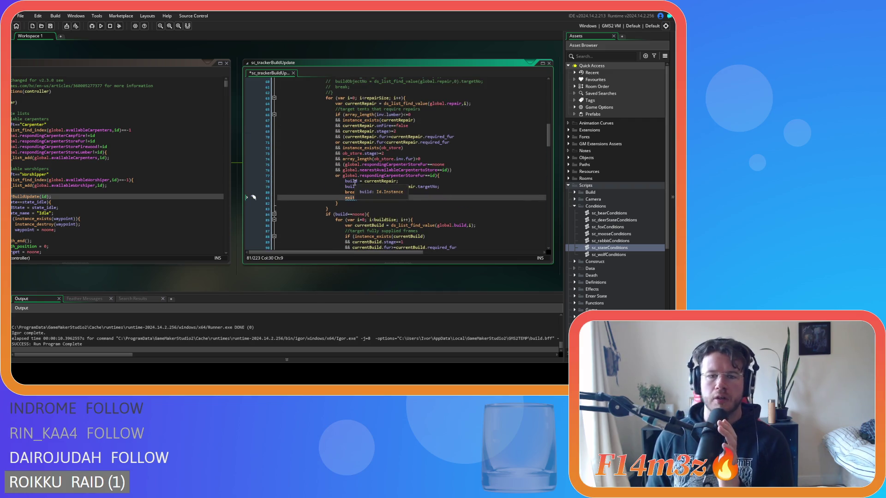
{"action": "scroll", "coordinate": [363, 173], "scroll_direction": "down", "scroll_amount": 2}
{"action": "scroll", "coordinate": [362, 173], "scroll_direction": "up", "scroll_amount": 5}
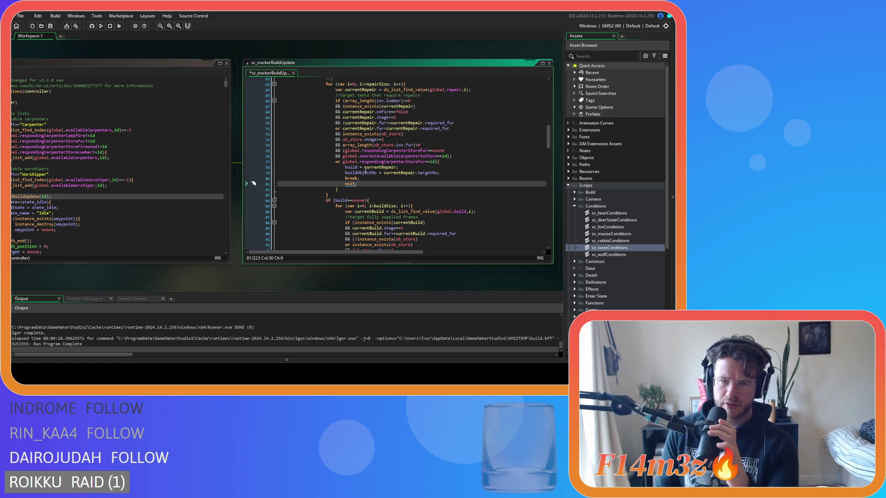
{"action": "scroll", "coordinate": [366, 170], "scroll_direction": "down", "scroll_amount": 7}
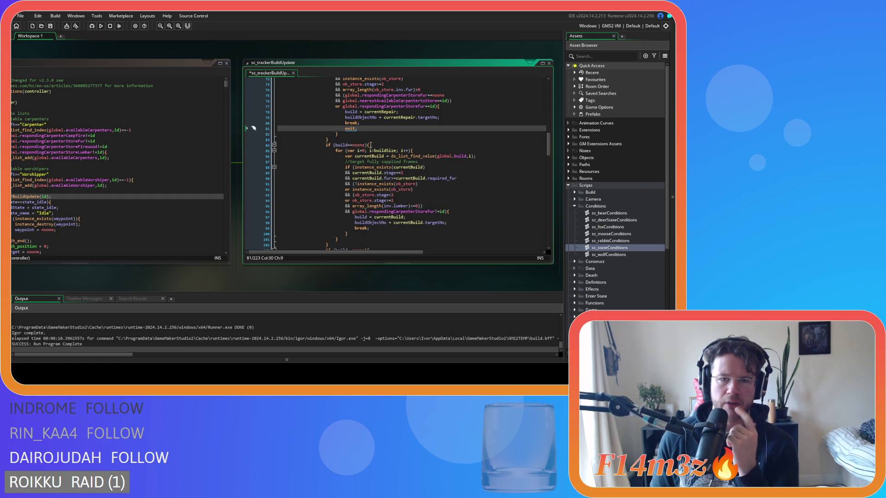
{"action": "left_click", "coordinate": [386, 145]}
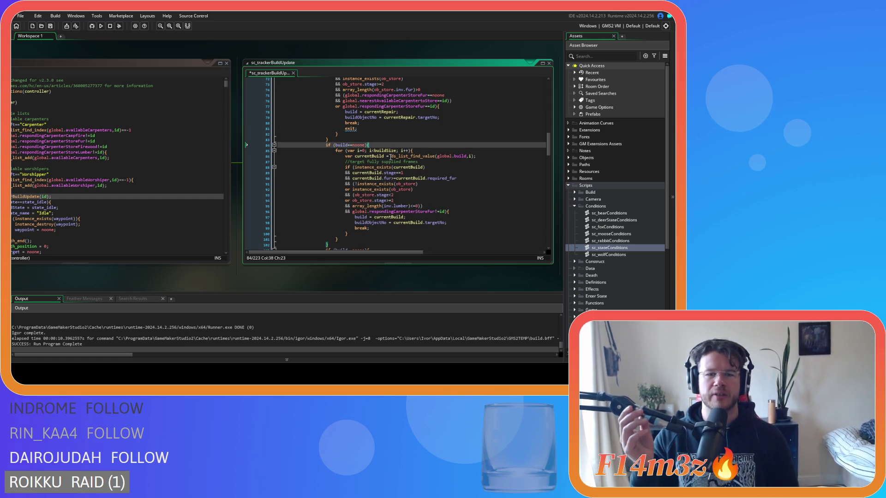
{"action": "mouse_move", "coordinate": [33, 91]}
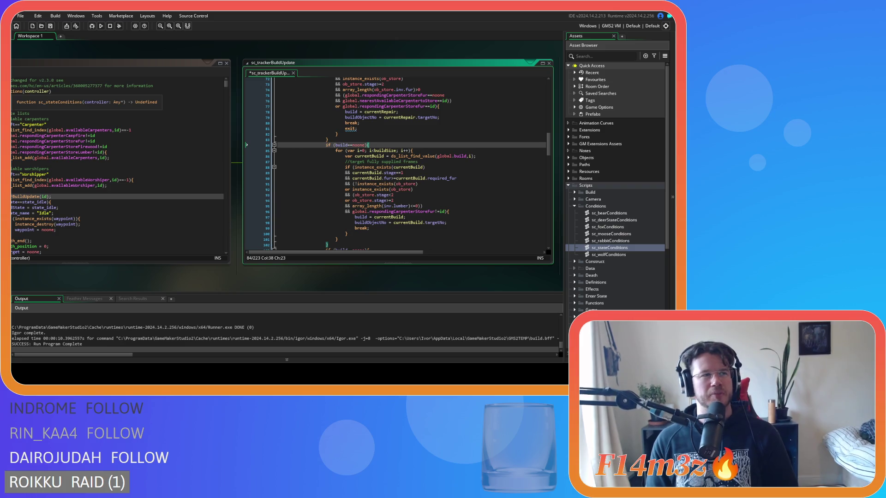
{"action": "left_click", "coordinate": [375, 145]}
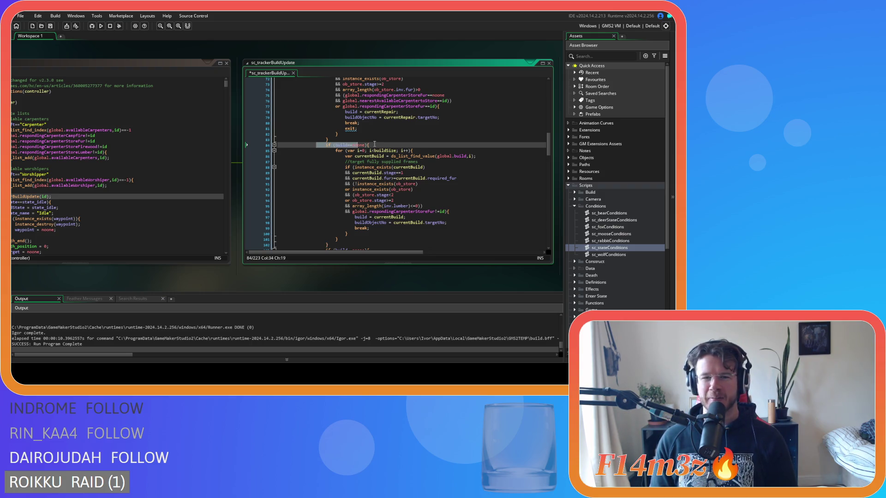
{"action": "left_click_drag", "start_coordinate": [347, 146], "coordinate": [363, 146]}
{"action": "scroll", "coordinate": [358, 208], "scroll_direction": "down", "scroll_amount": 1}
{"action": "scroll", "coordinate": [406, 189], "scroll_direction": "down", "scroll_amount": 2}
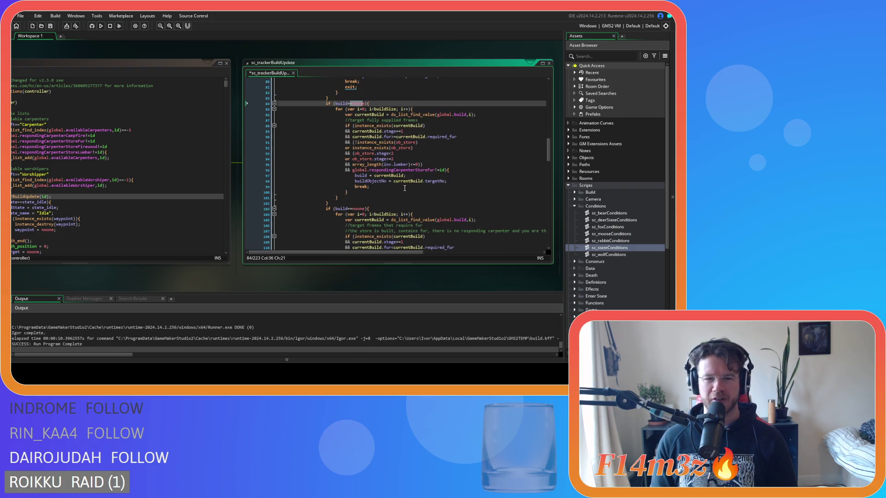
{"action": "scroll", "coordinate": [341, 125], "scroll_direction": "up", "scroll_amount": 4}
{"action": "left_click", "coordinate": [351, 142]}
{"action": "mouse_move", "coordinate": [366, 131]}
{"action": "left_mouse_down"}
{"action": "mouse_move", "coordinate": [354, 132]}
{"action": "mouse_move", "coordinate": [347, 176]}
{"action": "left_mouse_up"}
{"action": "scroll", "coordinate": [355, 139], "scroll_direction": "up", "scroll_amount": 4}
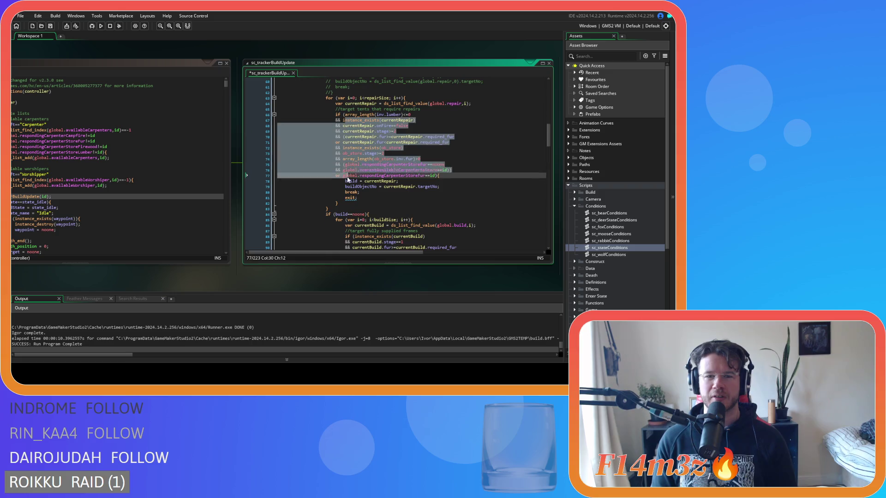
{"action": "left_click", "coordinate": [351, 203]}
{"action": "left_click", "coordinate": [367, 197]}
{"action": "scroll", "coordinate": [372, 208], "scroll_direction": "down", "scroll_amount": 2}
{"action": "scroll", "coordinate": [373, 208], "scroll_direction": "up", "scroll_amount": 20}
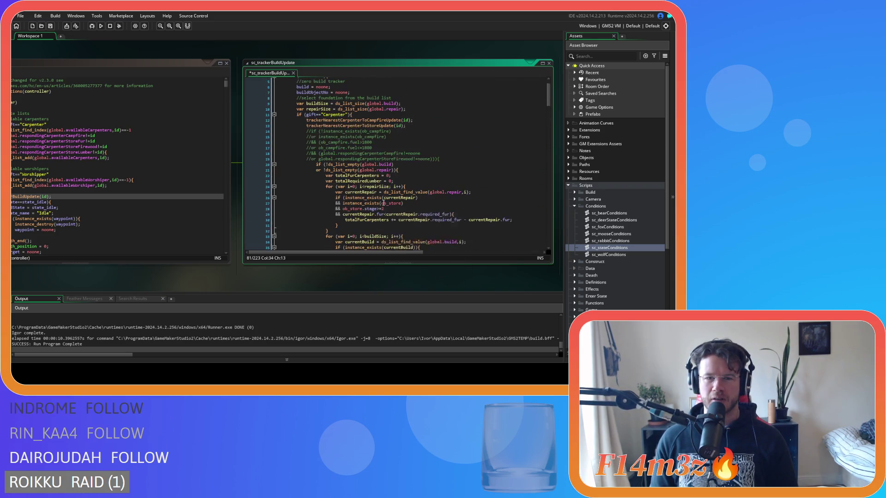
{"action": "scroll", "coordinate": [383, 203], "scroll_direction": "down", "scroll_amount": 20}
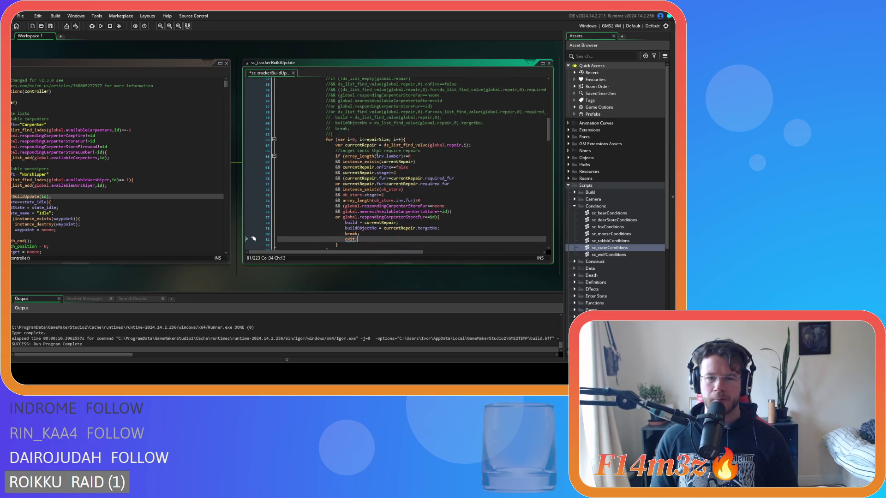
Delete the exit; on line 81 and change the break; on line 80 to exit;
{"action": "key", "text": "BackSpace"}
{"action": "key", "text": "BackSpace"}
{"action": "key", "text": "BackSpace"}
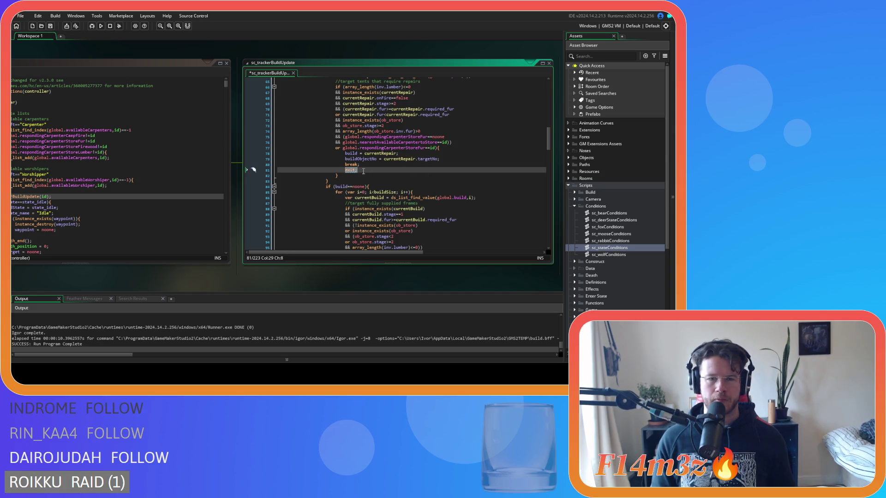
{"action": "key", "text": "BackSpace"}
{"action": "key", "text": "BackSpace"}
{"action": "key", "text": "BackSpace"}
{"action": "key", "text": "Home"}
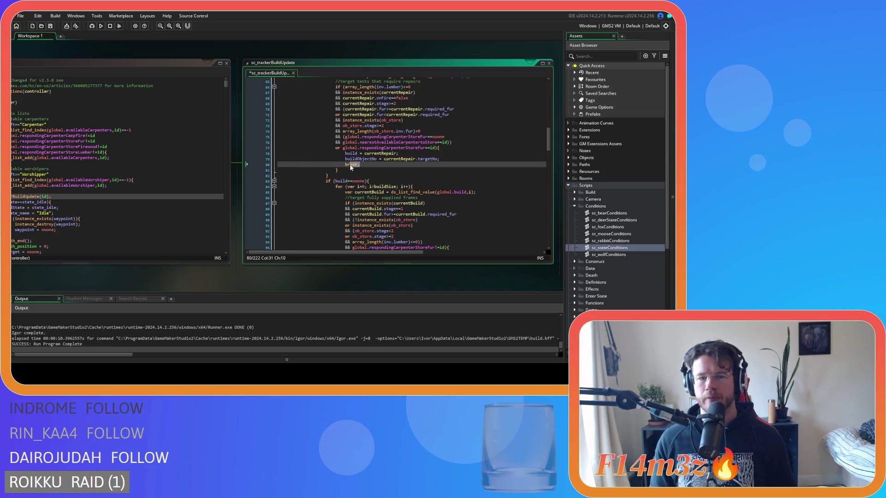
{"action": "key", "text": "shift+End"}
{"action": "type", "text": "exit;"}
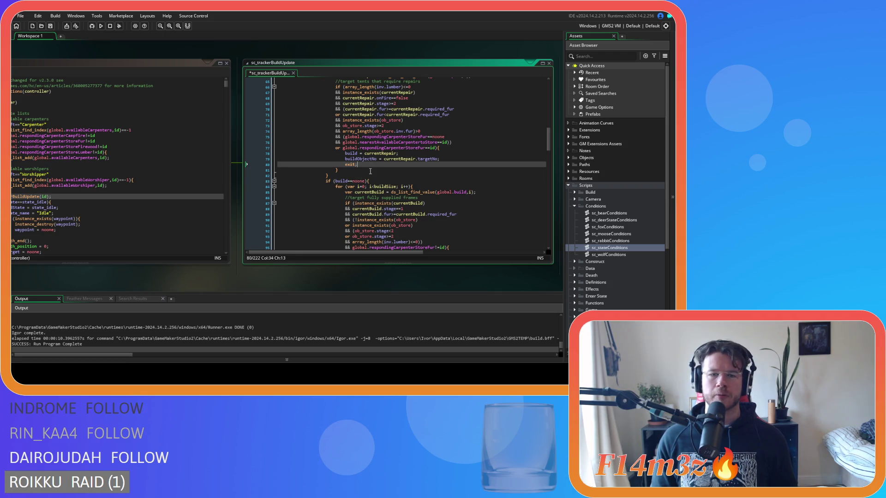
{"action": "scroll", "coordinate": [372, 173], "scroll_direction": "up", "scroll_amount": 3}
{"action": "scroll", "coordinate": [394, 194], "scroll_direction": "down", "scroll_amount": 2}
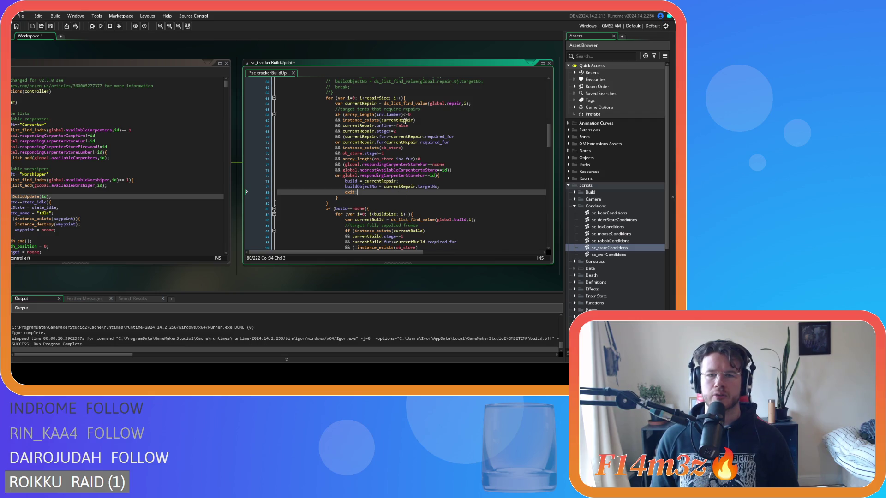
{"action": "scroll", "coordinate": [418, 157], "scroll_direction": "down", "scroll_amount": 5}
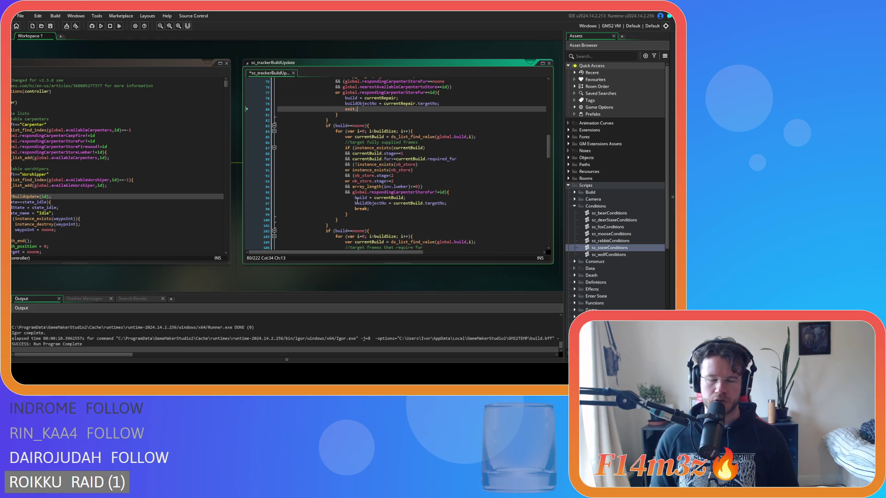
{"action": "left_click_drag", "start_coordinate": [364, 142], "coordinate": [425, 147]}
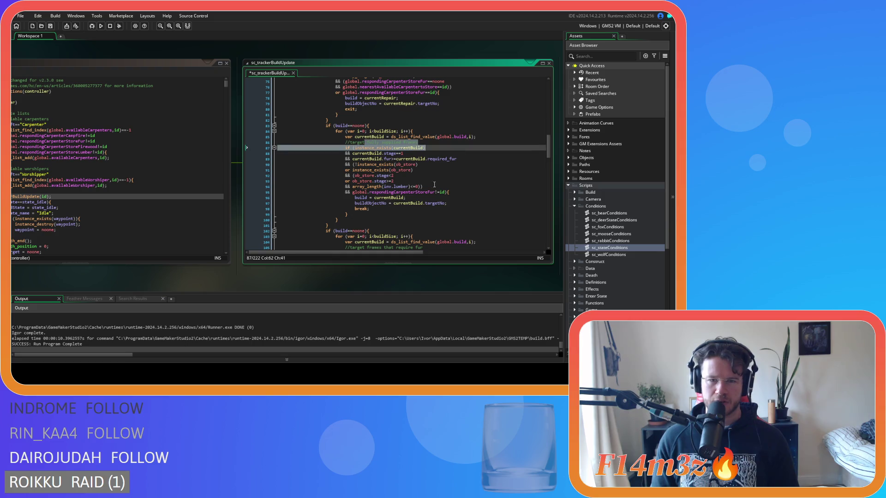
{"action": "scroll", "coordinate": [418, 191], "scroll_direction": "down", "scroll_amount": 4}
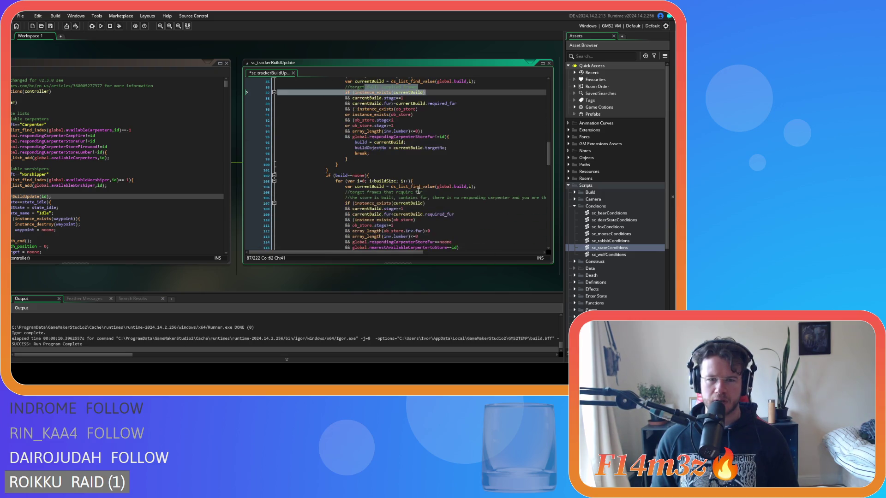
{"action": "left_click_drag", "start_coordinate": [376, 179], "coordinate": [433, 180]}
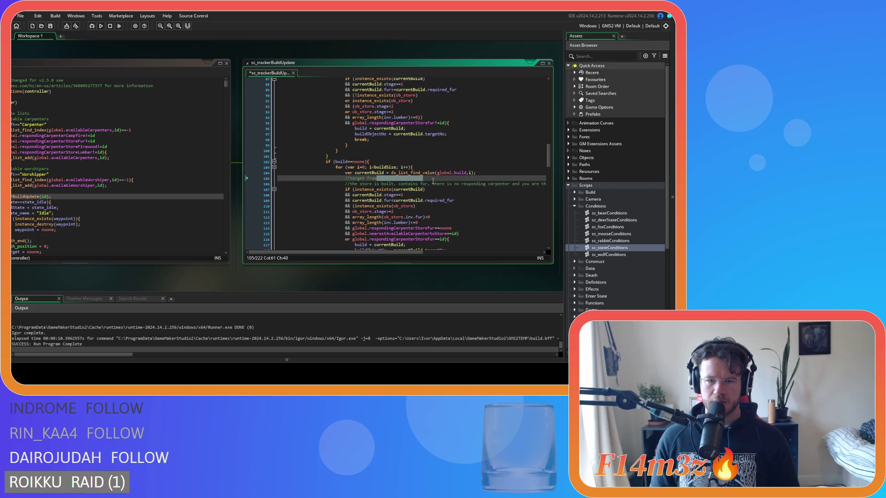
{"action": "scroll", "coordinate": [433, 181], "scroll_direction": "down", "scroll_amount": 2}
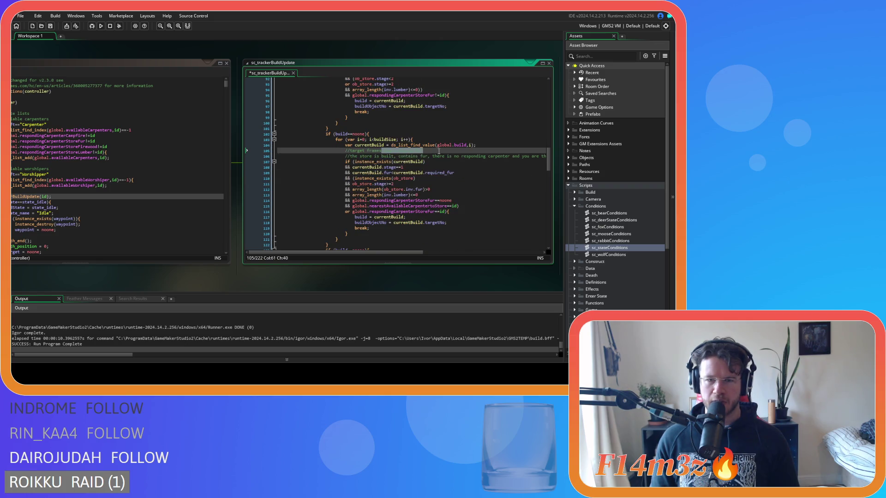
{"action": "scroll", "coordinate": [439, 151], "scroll_direction": "up", "scroll_amount": 7}
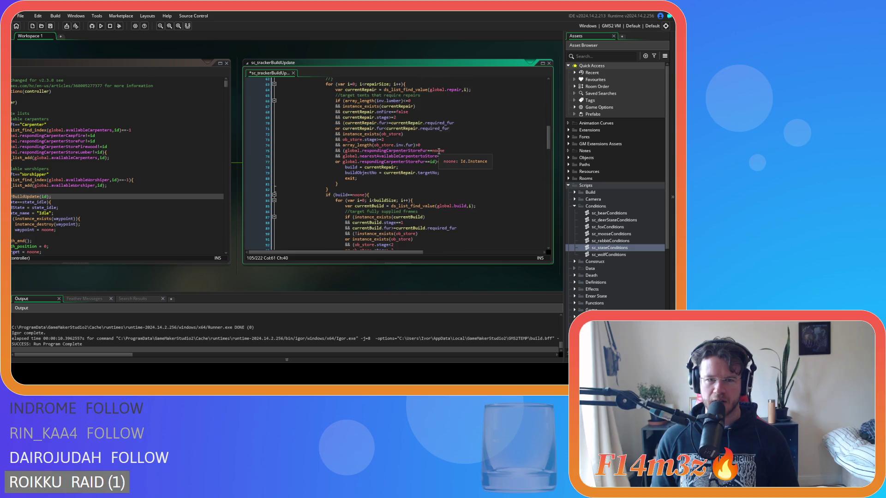
{"action": "left_click", "coordinate": [379, 156]}
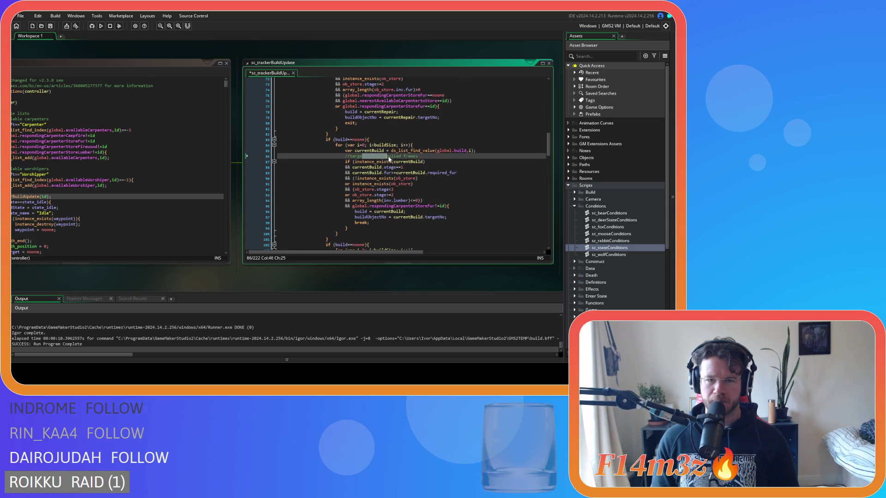
{"action": "key", "text": "shift+End"}
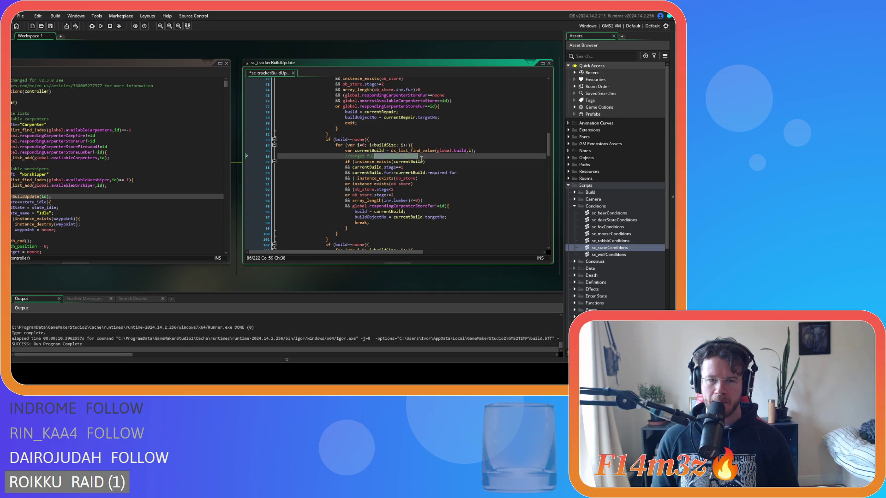
{"action": "left_click_drag", "start_coordinate": [363, 159], "coordinate": [382, 159]}
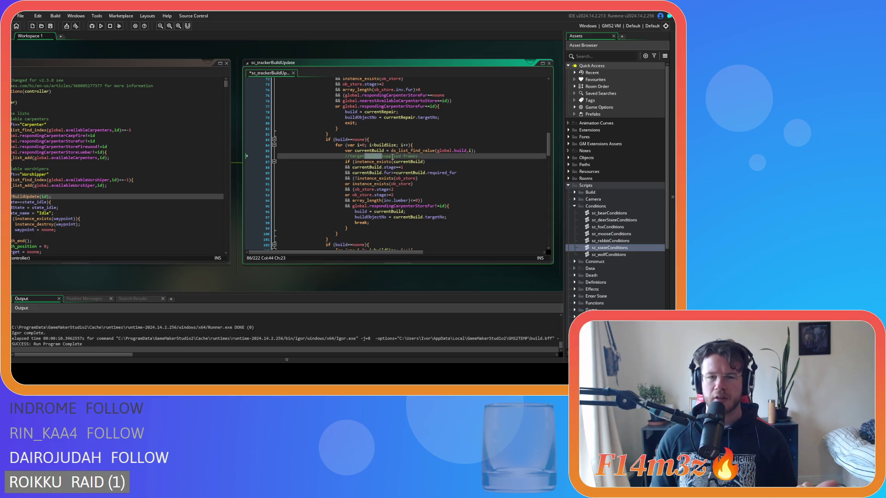
{"action": "scroll", "coordinate": [402, 155], "scroll_direction": "down", "scroll_amount": 8}
{"action": "scroll", "coordinate": [410, 153], "scroll_direction": "up", "scroll_amount": 11}
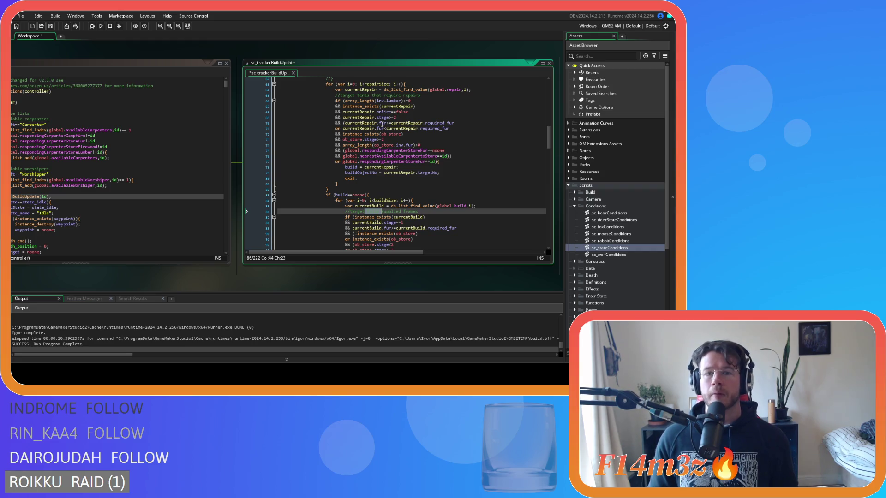
Copy exit from the repair loop and paste it over the break on line 98
{"action": "double_click", "coordinate": [347, 178]}
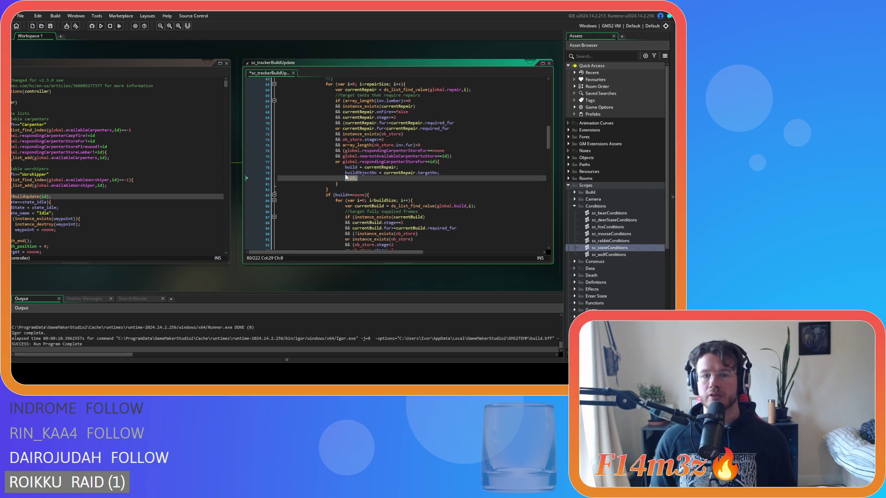
{"action": "scroll", "coordinate": [421, 190], "scroll_direction": "down", "scroll_amount": 4}
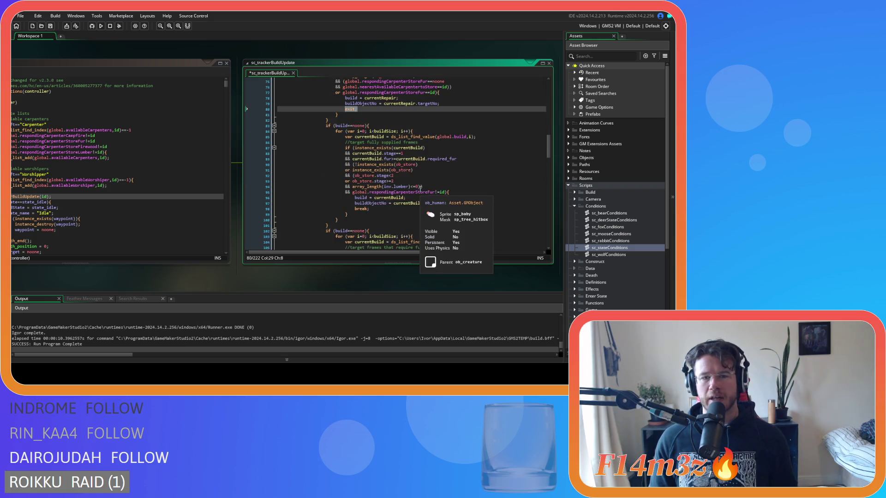
{"action": "double_click", "coordinate": [362, 208]}
{"action": "type", "text": "exit;"}
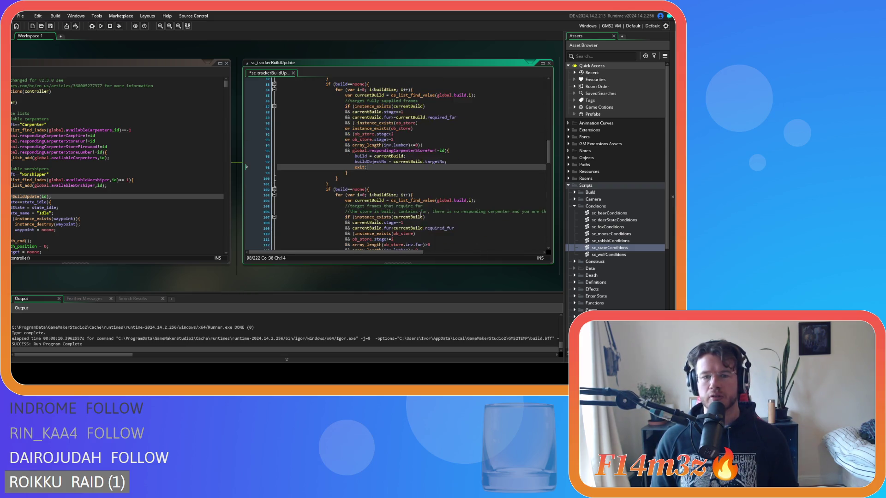
{"action": "scroll", "coordinate": [392, 212], "scroll_direction": "down", "scroll_amount": 2}
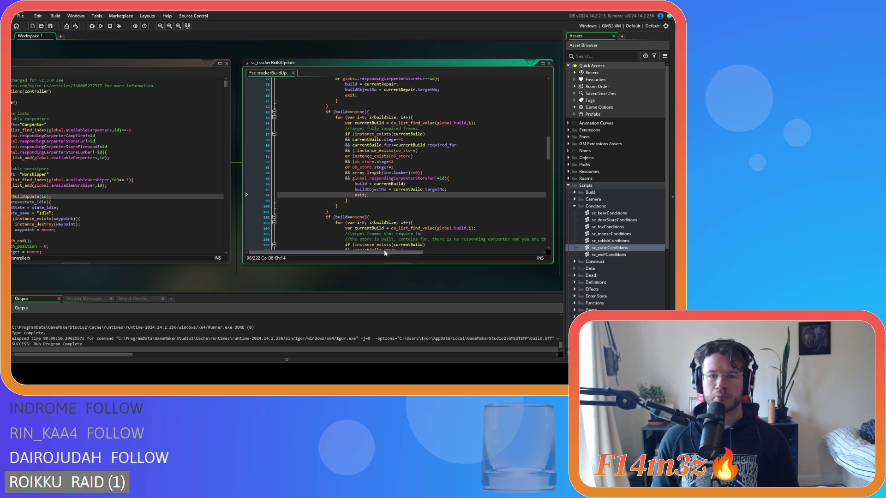
{"action": "scroll", "coordinate": [399, 217], "scroll_direction": "down", "scroll_amount": 2}
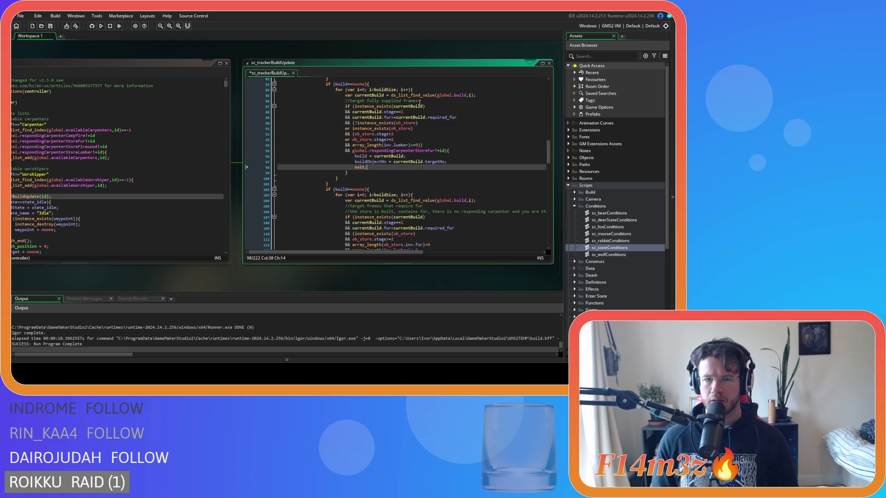
{"action": "scroll", "coordinate": [419, 102], "scroll_direction": "down", "scroll_amount": 1}
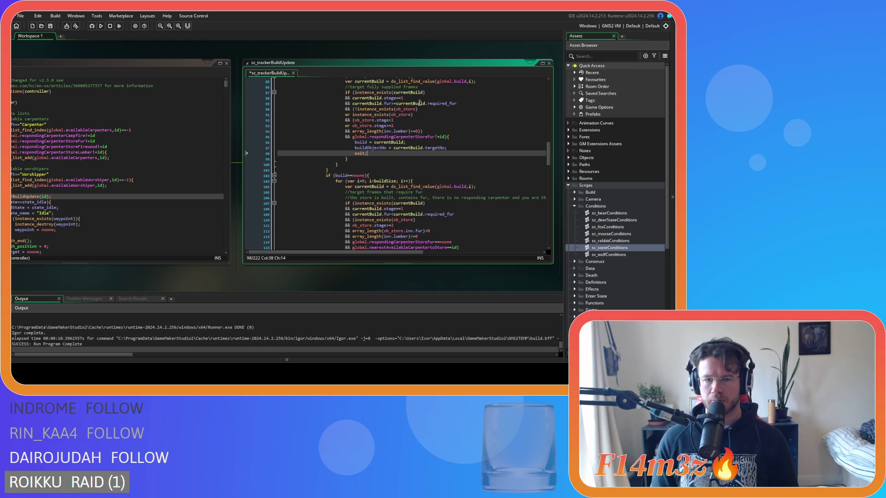
{"action": "scroll", "coordinate": [419, 103], "scroll_direction": "down", "scroll_amount": 1}
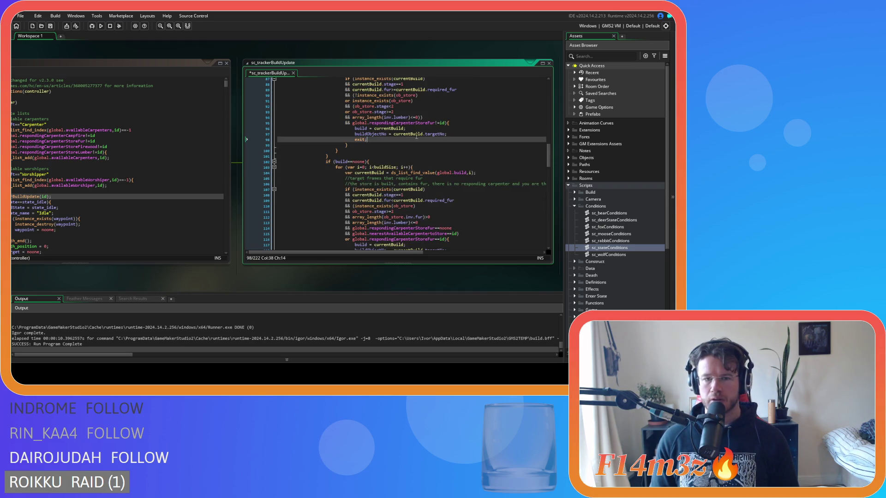
{"action": "left_click", "coordinate": [424, 178]}
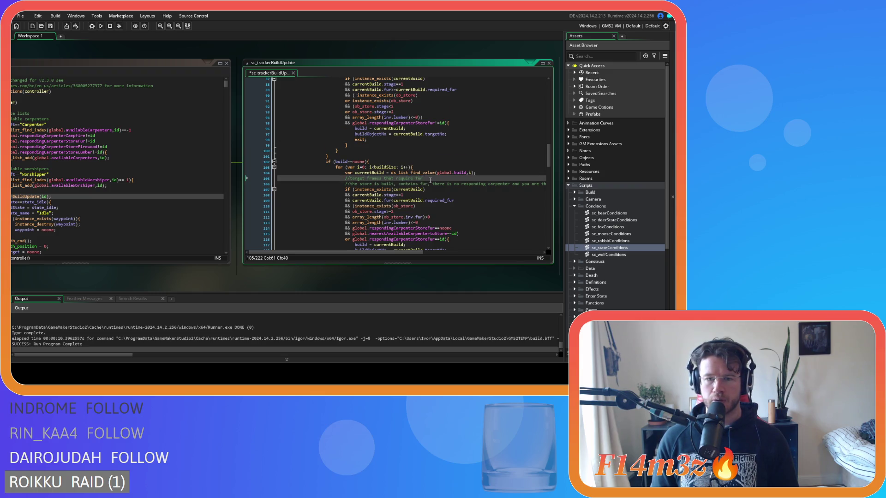
{"action": "scroll", "coordinate": [430, 179], "scroll_direction": "down", "scroll_amount": 2}
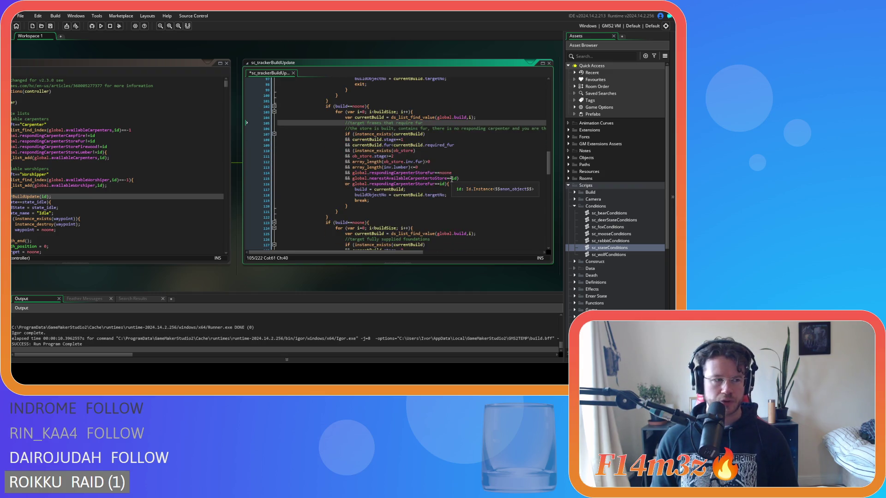
{"action": "scroll", "coordinate": [451, 179], "scroll_direction": "down", "scroll_amount": 2}
{"action": "scroll", "coordinate": [475, 188], "scroll_direction": "down", "scroll_amount": 1}
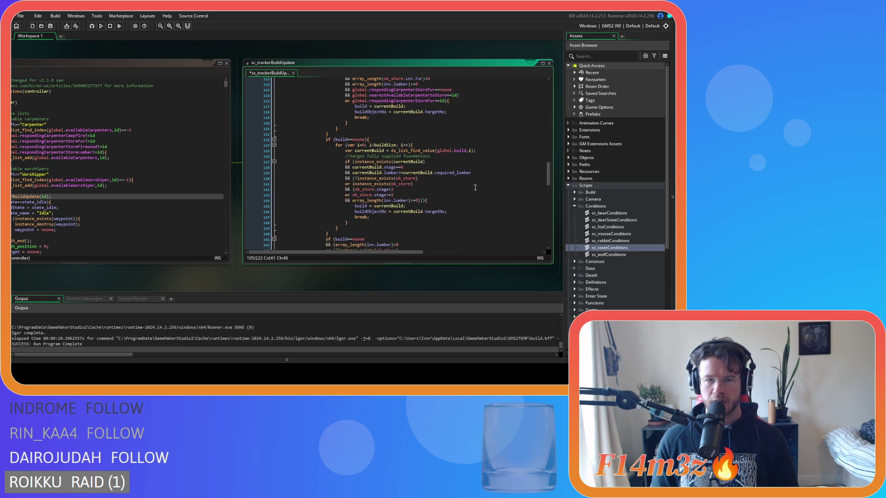
{"action": "scroll", "coordinate": [415, 185], "scroll_direction": "up", "scroll_amount": 2}
{"action": "scroll", "coordinate": [398, 198], "scroll_direction": "down", "scroll_amount": 2}
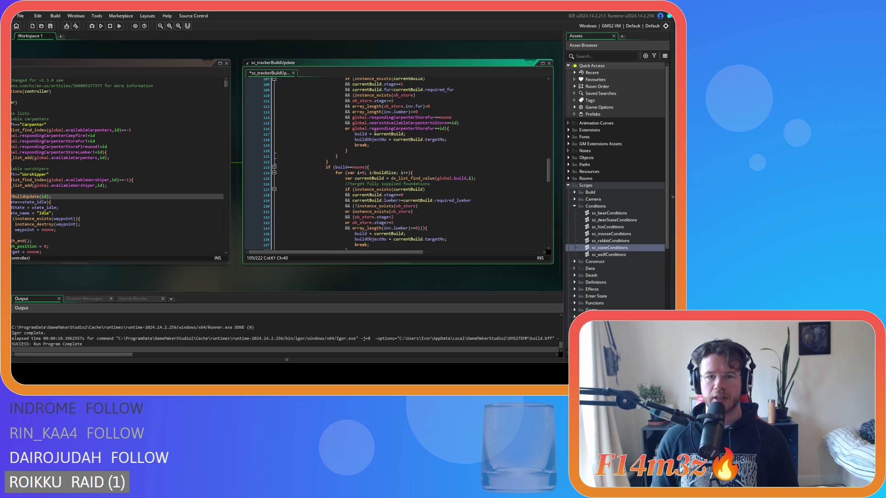
{"action": "scroll", "coordinate": [473, 203], "scroll_direction": "up", "scroll_amount": 1}
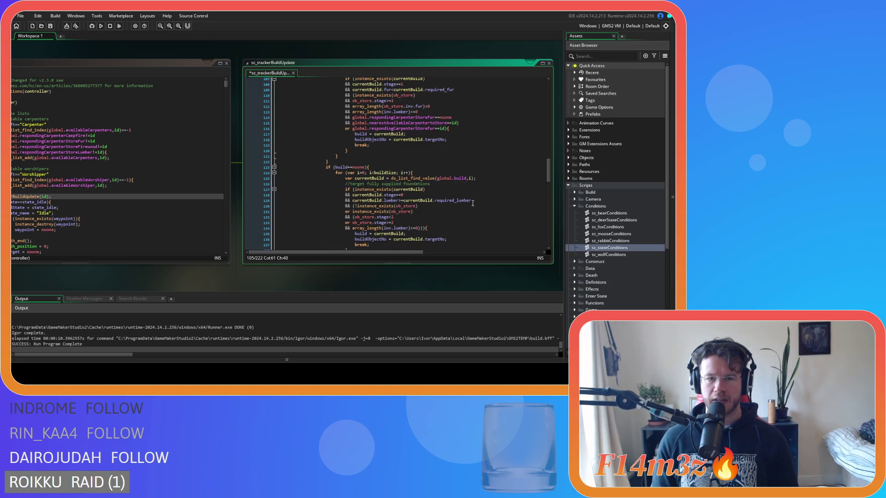
{"action": "scroll", "coordinate": [473, 203], "scroll_direction": "down", "scroll_amount": 2}
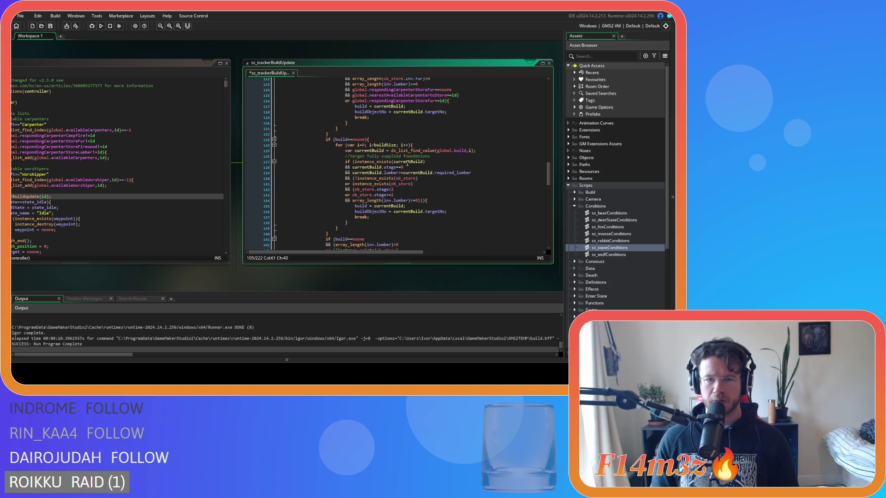
{"action": "scroll", "coordinate": [422, 160], "scroll_direction": "down", "scroll_amount": 2}
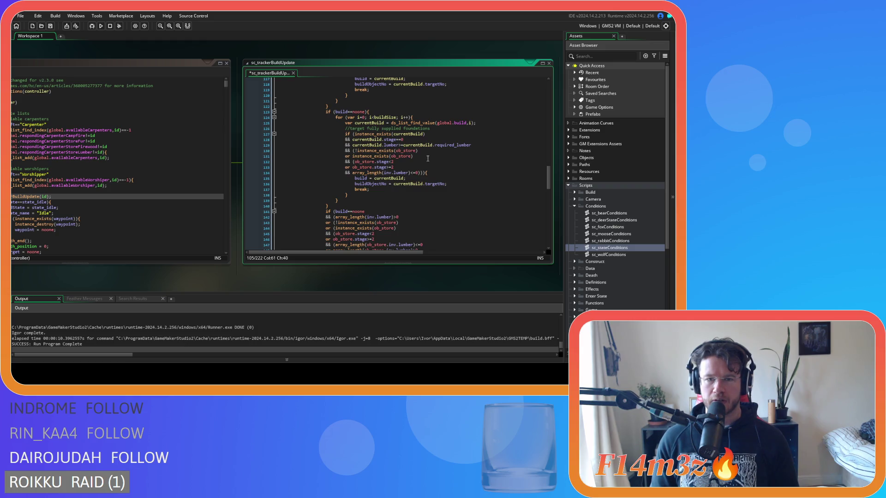
{"action": "left_click_drag", "start_coordinate": [361, 129], "coordinate": [436, 133]}
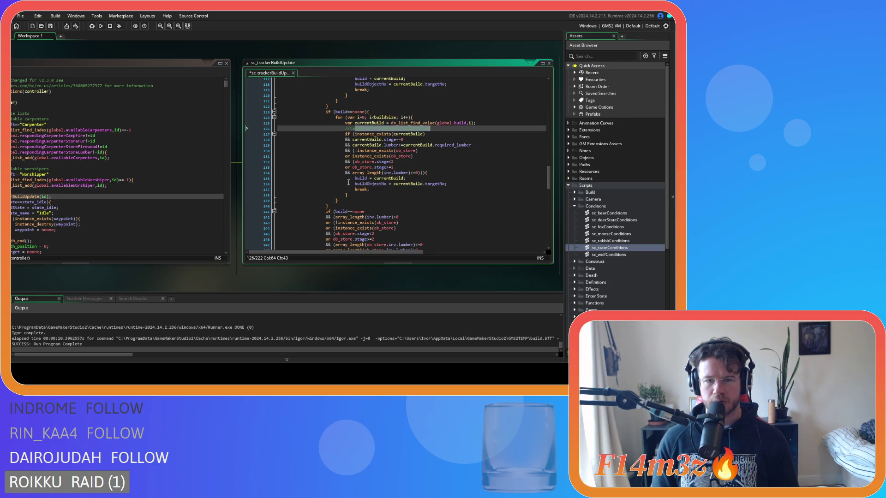
{"action": "left_click_drag", "start_coordinate": [345, 178], "coordinate": [406, 178]}
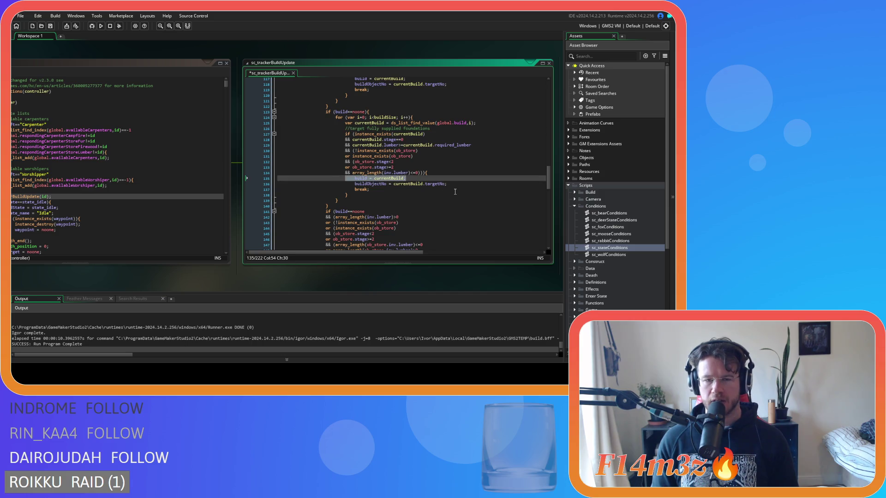
{"action": "scroll", "coordinate": [455, 192], "scroll_direction": "up", "scroll_amount": 3}
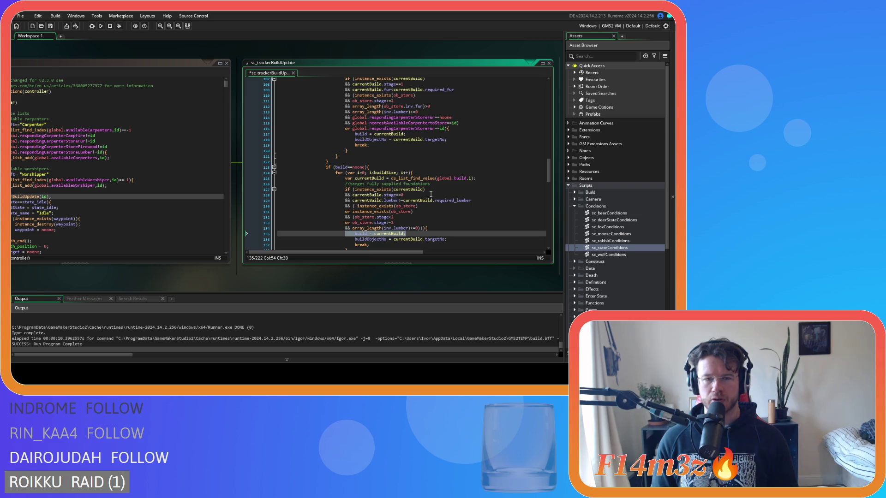
{"action": "scroll", "coordinate": [431, 194], "scroll_direction": "down", "scroll_amount": 2}
{"action": "left_click", "coordinate": [369, 189]}
{"action": "left_click_drag", "start_coordinate": [356, 206], "coordinate": [377, 205]}
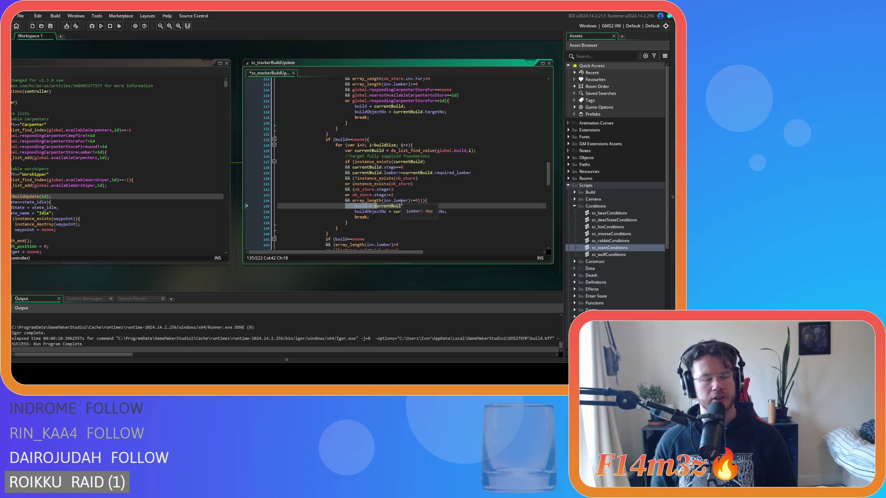
{"action": "left_click", "coordinate": [393, 217]}
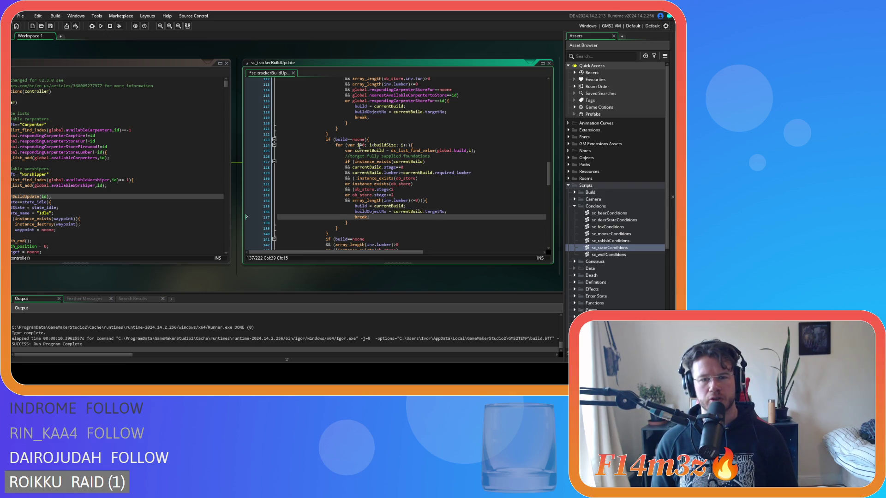
{"action": "scroll", "coordinate": [431, 220], "scroll_direction": "down", "scroll_amount": 5}
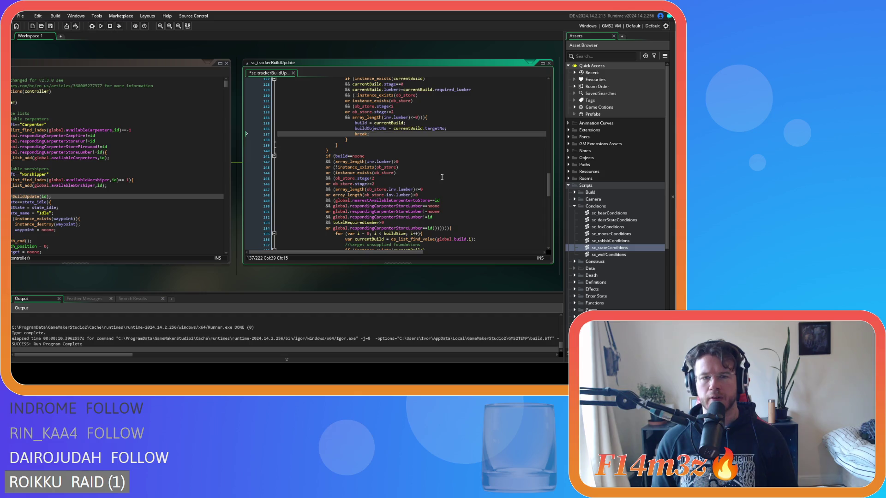
{"action": "scroll", "coordinate": [442, 177], "scroll_direction": "down", "scroll_amount": 3}
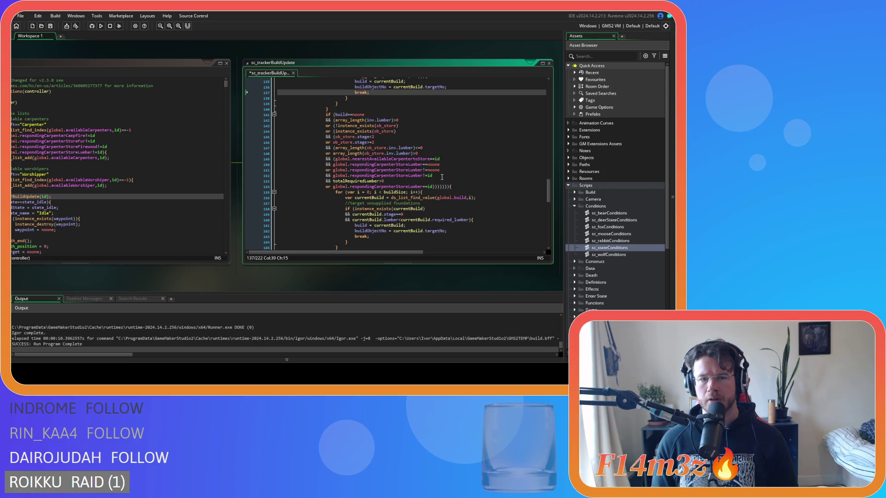
{"action": "scroll", "coordinate": [442, 177], "scroll_direction": "up", "scroll_amount": 20}
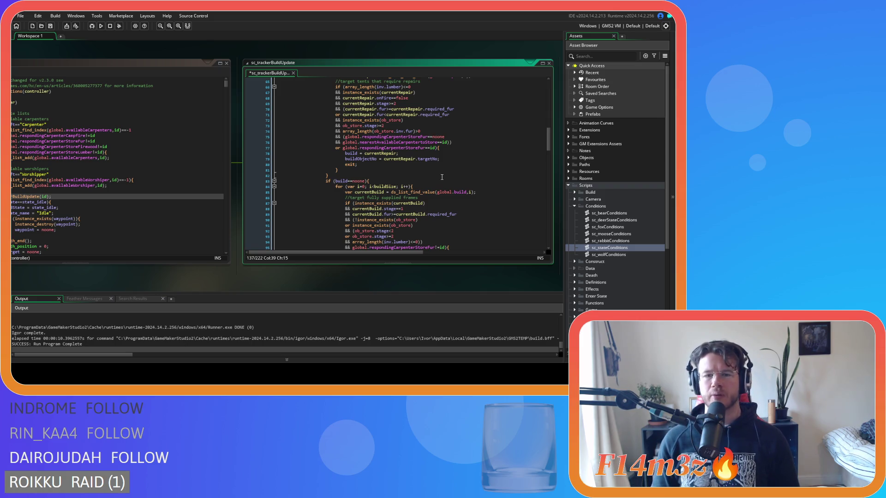
{"action": "left_click_drag", "start_coordinate": [401, 148], "coordinate": [436, 148]}
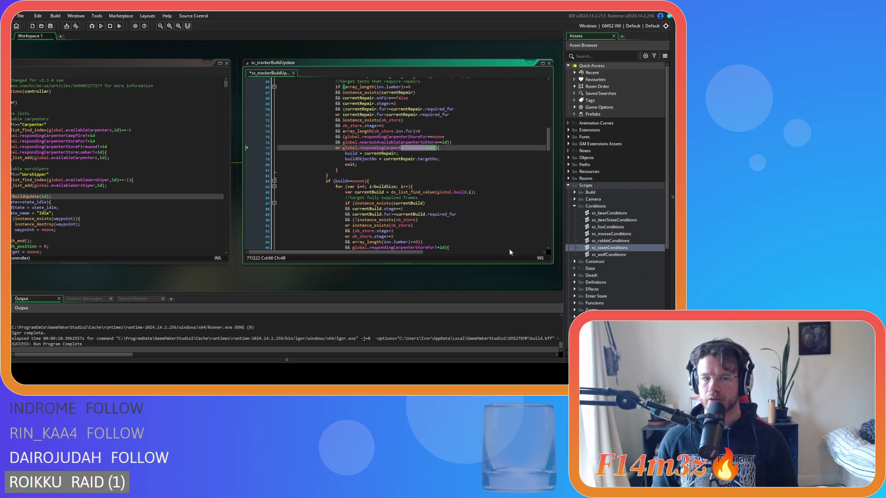
Search sc_stateConditions for state_withdrawfur
{"action": "scroll", "coordinate": [309, 284], "scroll_direction": "left", "scroll_amount": 5}
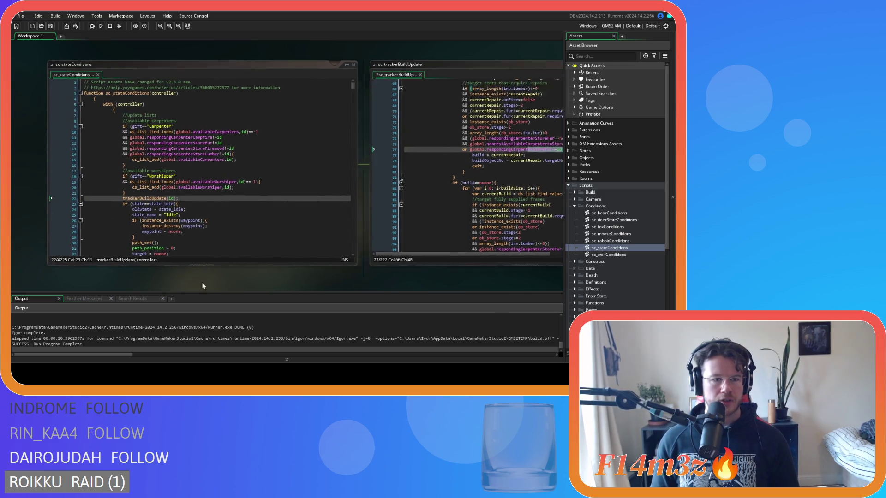
{"action": "left_click", "coordinate": [394, 118]}
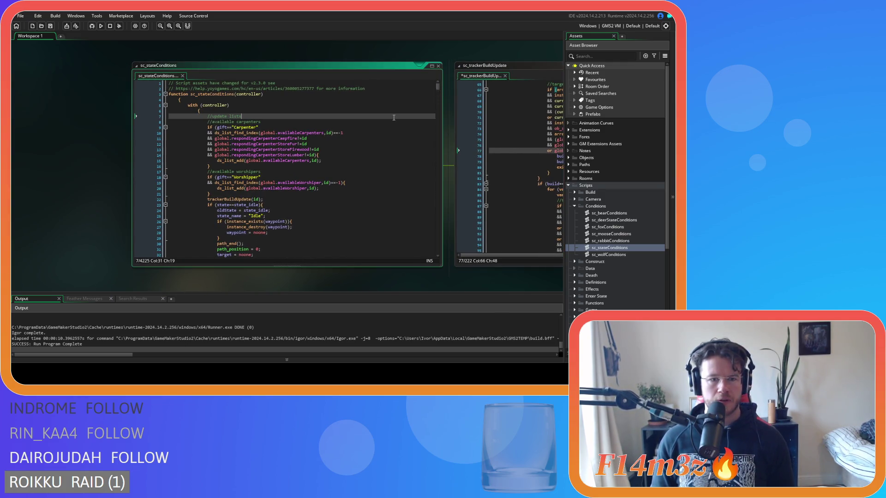
{"action": "key", "text": "ctrl+f"}
{"action": "type", "text": "state_"}
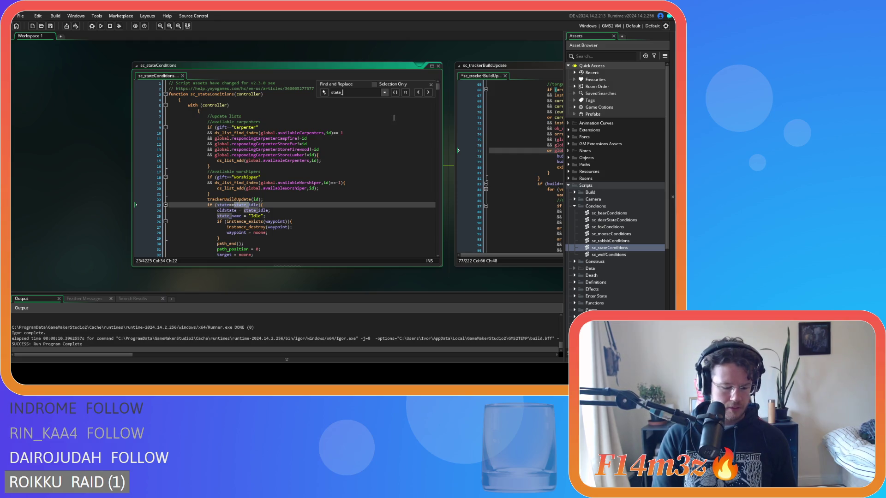
{"action": "type", "text": "withdrawf"}
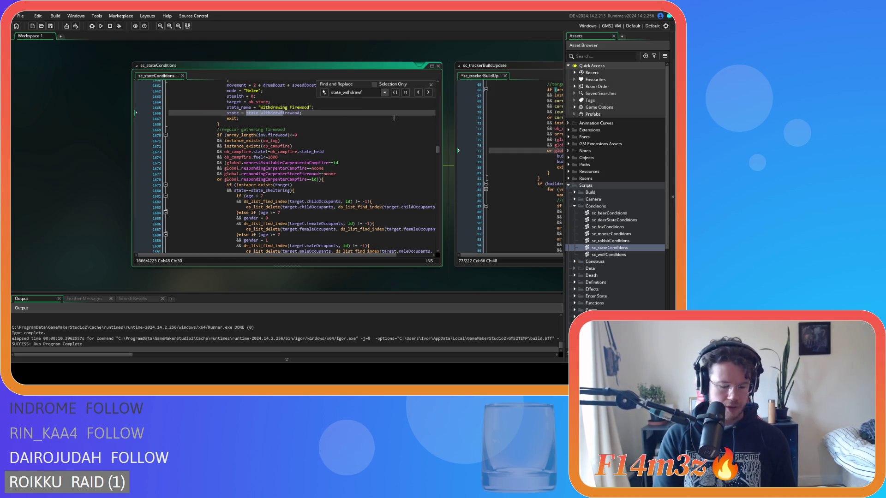
{"action": "type", "text": "ur"}
{"action": "scroll", "coordinate": [393, 117], "scroll_direction": "up", "scroll_amount": 15}
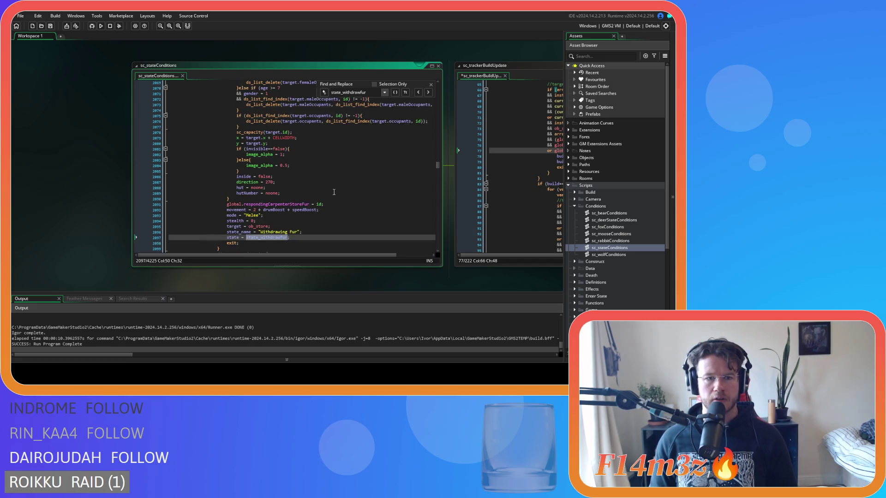
Select the respondingCarpenterStoreFur==id condition and the build fur requirement check
{"action": "left_click_drag", "start_coordinate": [224, 171], "coordinate": [317, 172]}
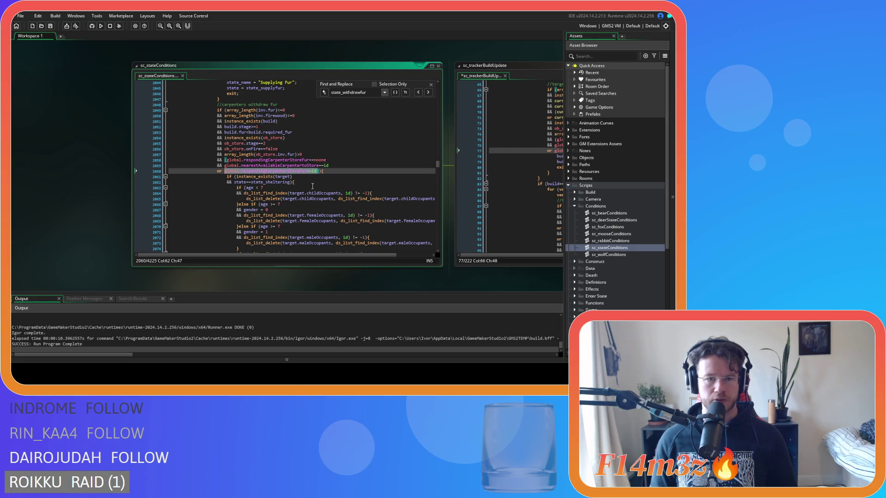
{"action": "mouse_move", "coordinate": [285, 215]}
{"action": "scroll", "coordinate": [308, 230], "scroll_direction": "up", "scroll_amount": 3}
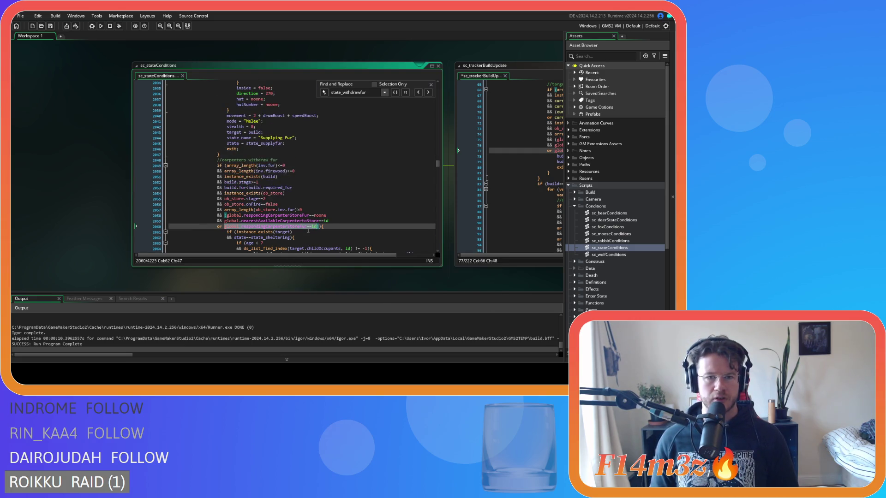
{"action": "scroll", "coordinate": [308, 230], "scroll_direction": "down", "scroll_amount": 2}
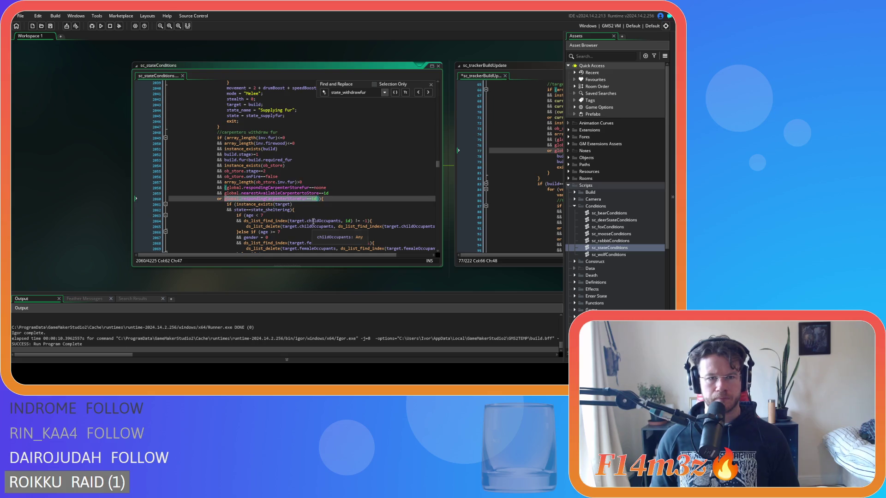
{"action": "mouse_move", "coordinate": [225, 160]}
{"action": "left_mouse_down"}
{"action": "mouse_move", "coordinate": [307, 171]}
{"action": "mouse_move", "coordinate": [242, 160]}
{"action": "mouse_move", "coordinate": [292, 164]}
{"action": "mouse_move", "coordinate": [253, 164]}
{"action": "left_mouse_up"}
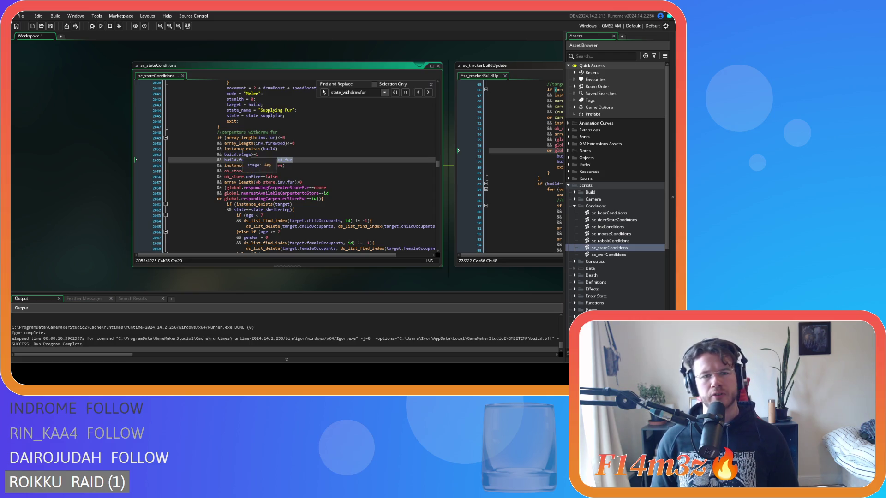
{"action": "left_click", "coordinate": [258, 154]}
{"action": "mouse_move", "coordinate": [266, 158]}
{"action": "left_mouse_down"}
{"action": "mouse_move", "coordinate": [235, 155]}
{"action": "mouse_move", "coordinate": [259, 154]}
{"action": "left_mouse_up"}
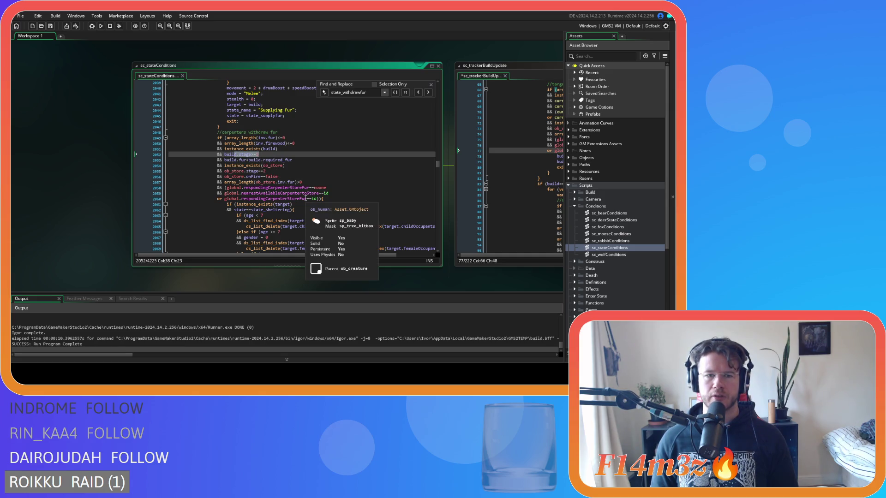
{"action": "scroll", "coordinate": [306, 198], "scroll_direction": "down", "scroll_amount": 10}
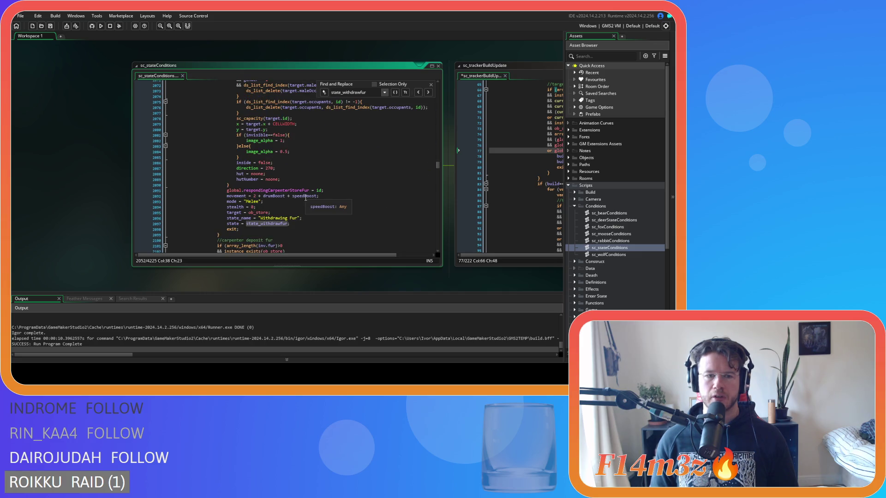
{"action": "scroll", "coordinate": [306, 198], "scroll_direction": "up", "scroll_amount": 2}
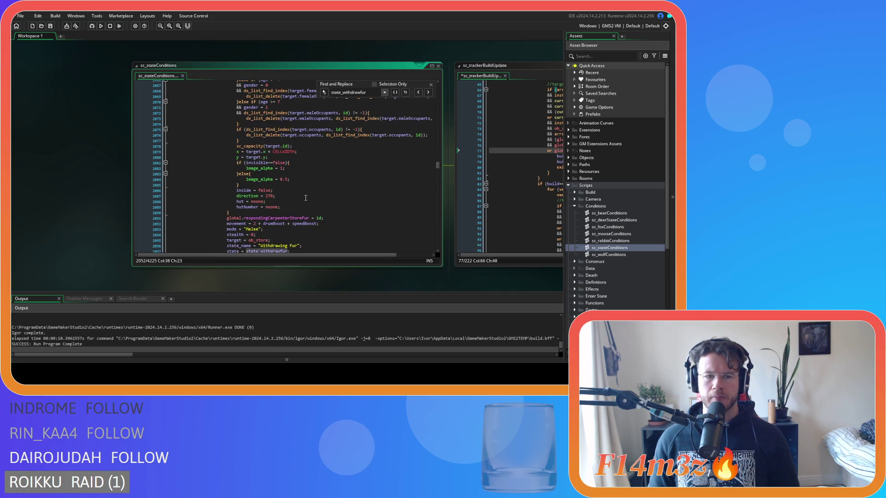
{"action": "scroll", "coordinate": [305, 198], "scroll_direction": "down", "scroll_amount": 3}
{"action": "scroll", "coordinate": [306, 198], "scroll_direction": "down", "scroll_amount": 4}
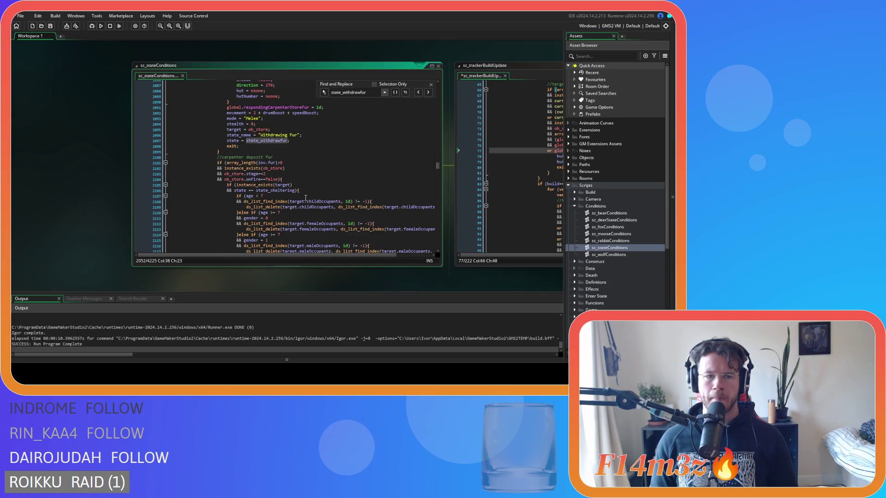
{"action": "scroll", "coordinate": [305, 198], "scroll_direction": "up", "scroll_amount": 4}
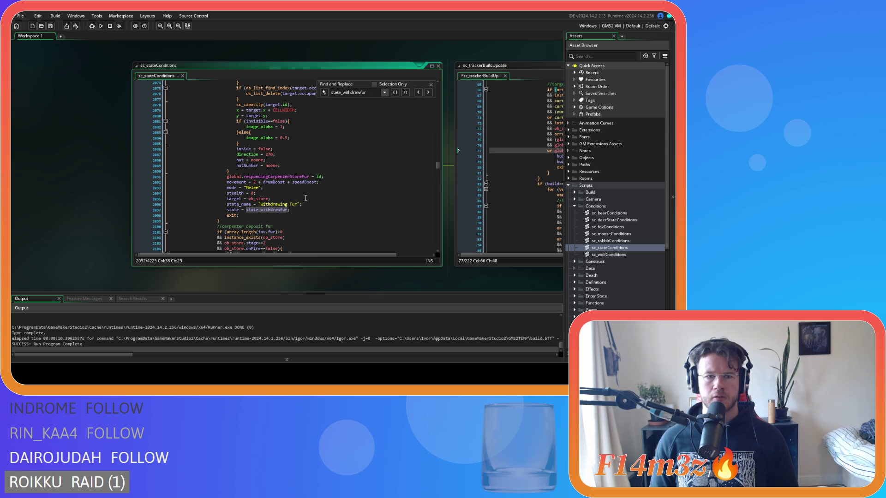
{"action": "scroll", "coordinate": [305, 198], "scroll_direction": "down", "scroll_amount": 4}
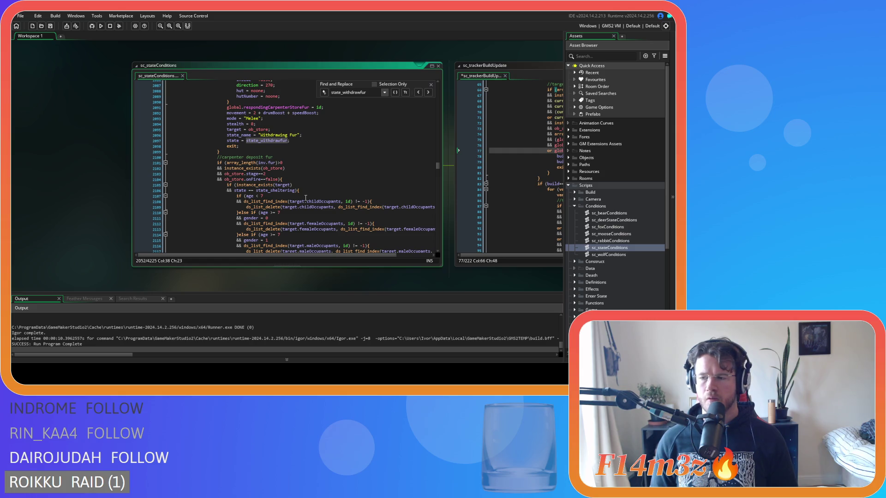
{"action": "left_click", "coordinate": [305, 179]}
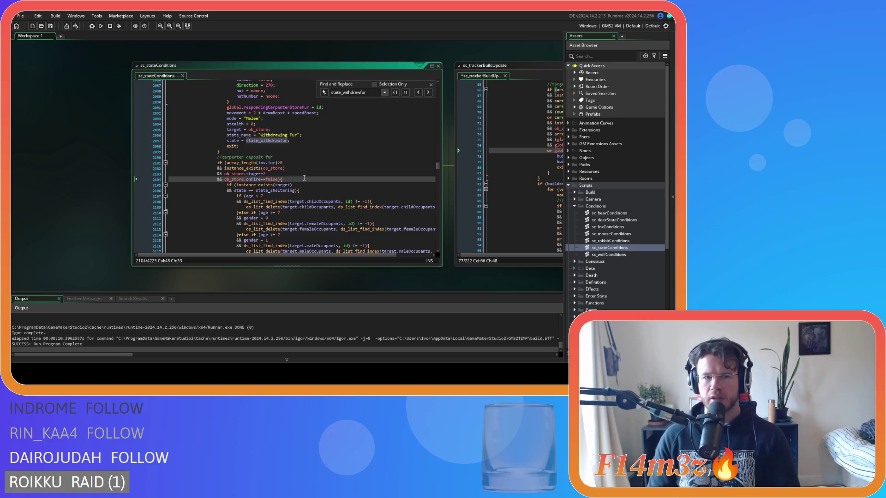
{"action": "scroll", "coordinate": [286, 171], "scroll_direction": "up", "scroll_amount": 10}
{"action": "left_click", "coordinate": [247, 157]}
{"action": "left_click_drag", "start_coordinate": [247, 158], "coordinate": [269, 201]}
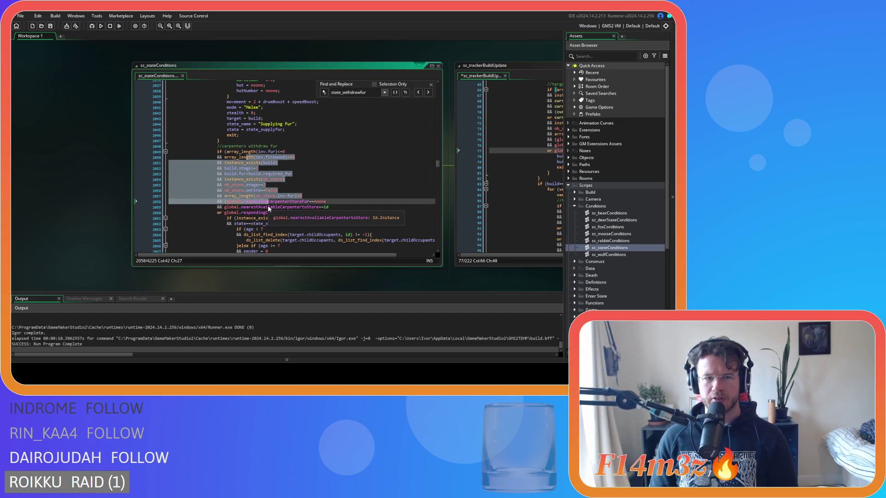
{"action": "scroll", "coordinate": [281, 203], "scroll_direction": "up", "scroll_amount": 8}
{"action": "mouse_move", "coordinate": [277, 144]}
{"action": "left_mouse_down"}
{"action": "mouse_move", "coordinate": [271, 210]}
{"action": "mouse_move", "coordinate": [261, 182]}
{"action": "left_mouse_up"}
{"action": "scroll", "coordinate": [321, 154], "scroll_direction": "down", "scroll_amount": 16}
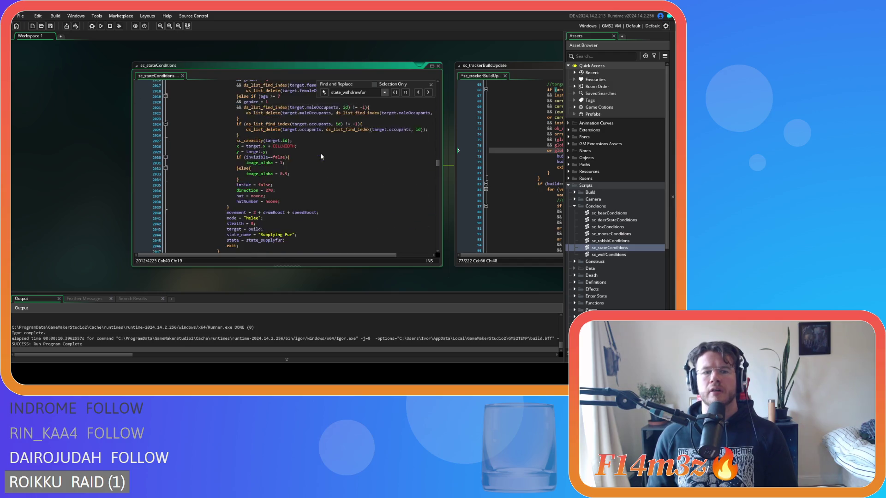
{"action": "scroll", "coordinate": [322, 156], "scroll_direction": "down", "scroll_amount": 5}
{"action": "left_click_drag", "start_coordinate": [242, 134], "coordinate": [257, 163]}
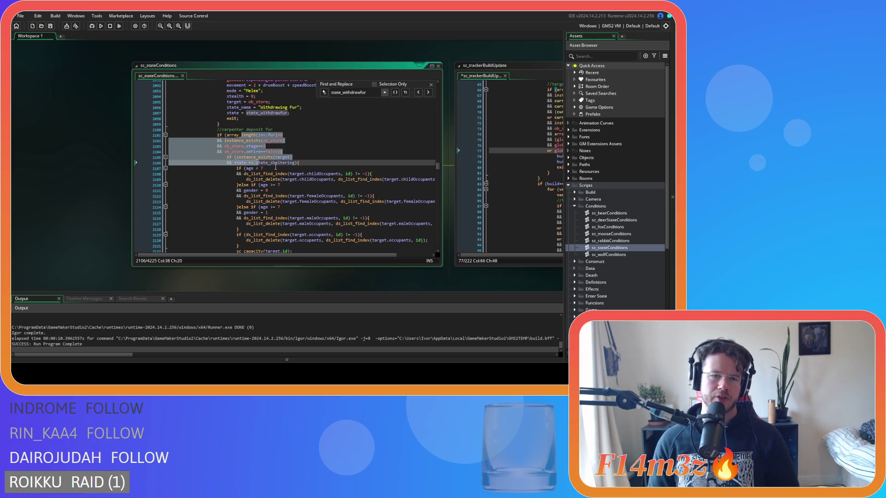
{"action": "scroll", "coordinate": [276, 167], "scroll_direction": "up", "scroll_amount": 15}
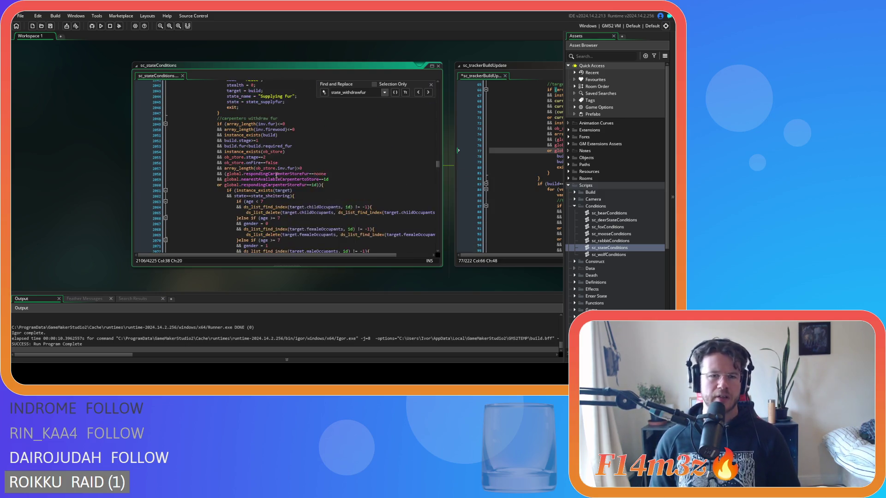
{"action": "left_click", "coordinate": [303, 193]}
{"action": "key", "text": "Up"}
{"action": "key", "text": "Up"}
{"action": "key", "text": "Up"}
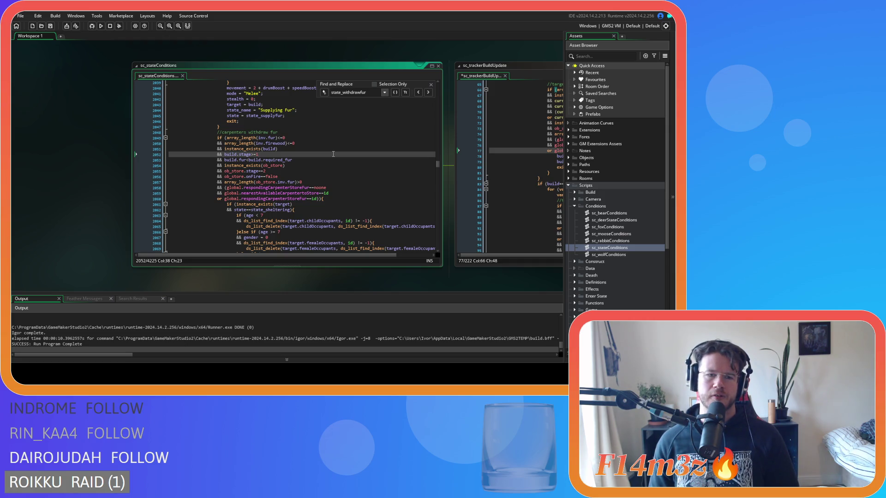
{"action": "scroll", "coordinate": [333, 153], "scroll_direction": "up", "scroll_amount": 1}
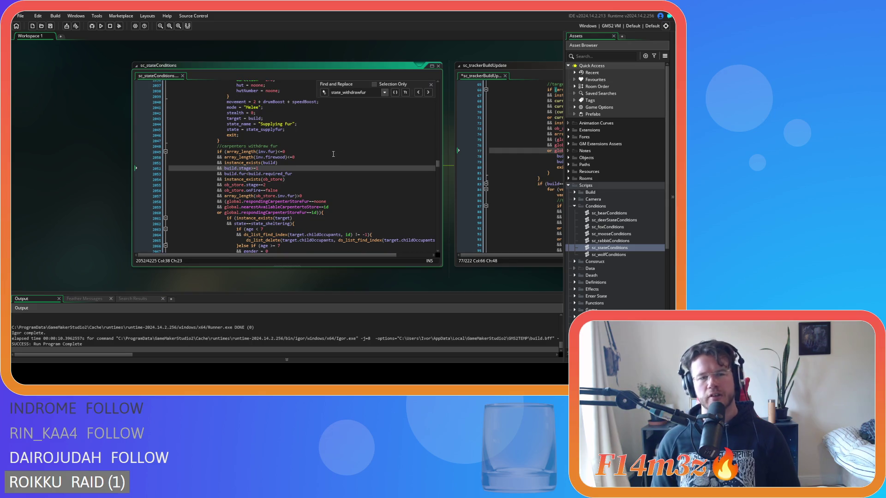
{"action": "scroll", "coordinate": [333, 154], "scroll_direction": "up", "scroll_amount": 16}
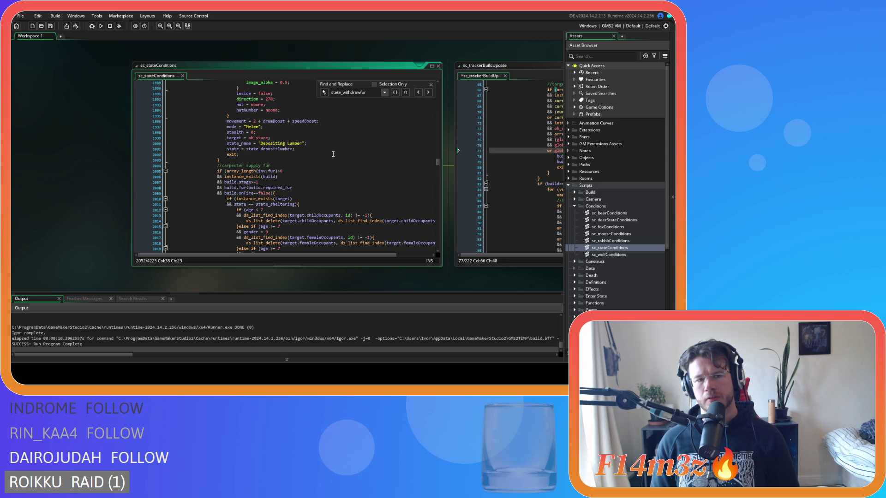
{"action": "scroll", "coordinate": [333, 153], "scroll_direction": "down", "scroll_amount": 3}
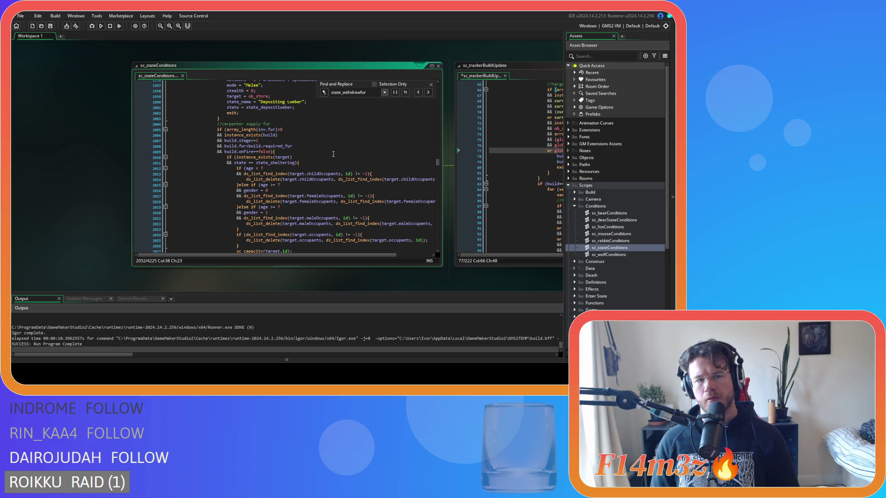
{"action": "scroll", "coordinate": [333, 154], "scroll_direction": "down", "scroll_amount": 10}
{"action": "scroll", "coordinate": [333, 153], "scroll_direction": "down", "scroll_amount": 4}
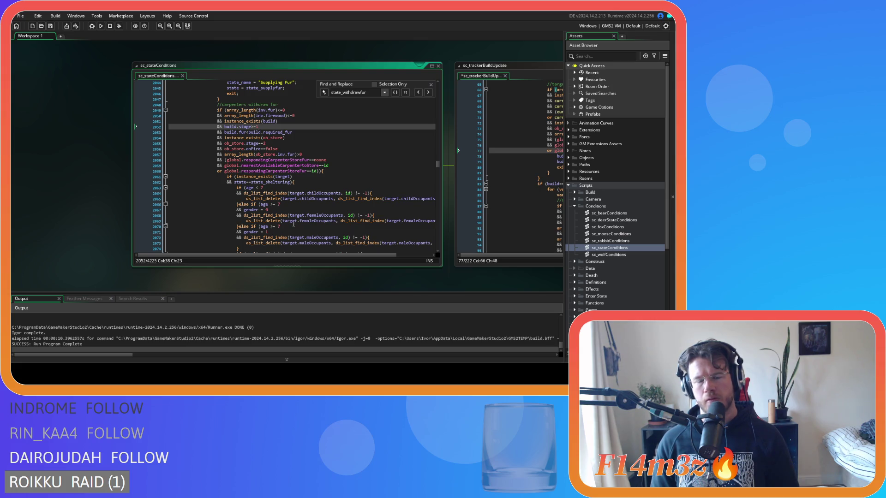
Bring sc_trackerBuildUpdate forward and check the exit statement on line 80
{"action": "mouse_move", "coordinate": [352, 273]}
{"action": "left_mouse_down"}
{"action": "mouse_move", "coordinate": [196, 275]}
{"action": "mouse_move", "coordinate": [212, 290]}
{"action": "left_mouse_up"}
{"action": "left_click_drag", "start_coordinate": [297, 278], "coordinate": [163, 245]}
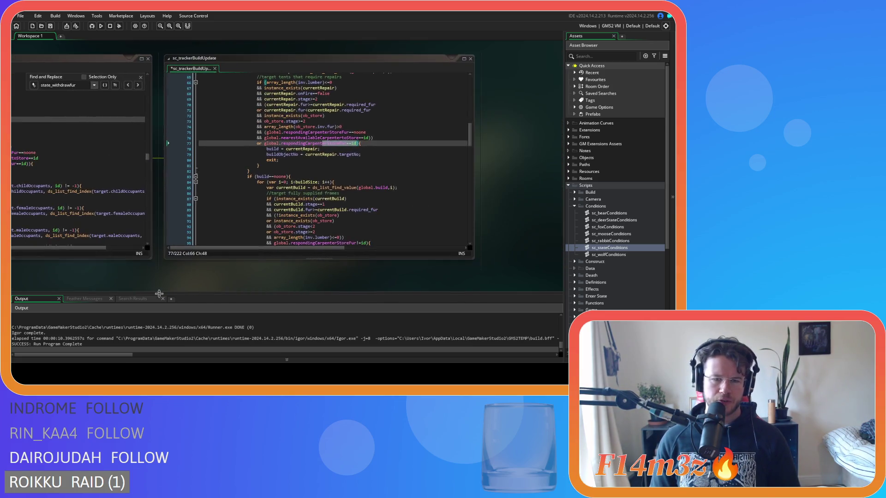
{"action": "left_click", "coordinate": [294, 160]}
{"action": "left_click_drag", "start_coordinate": [278, 160], "coordinate": [265, 160]}
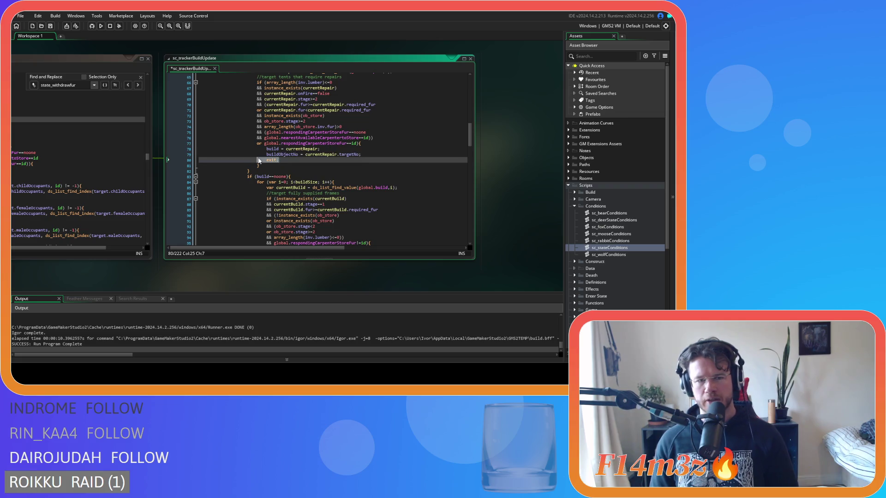
{"action": "scroll", "coordinate": [373, 204], "scroll_direction": "up", "scroll_amount": 15}
{"action": "scroll", "coordinate": [373, 205], "scroll_direction": "down", "scroll_amount": 15}
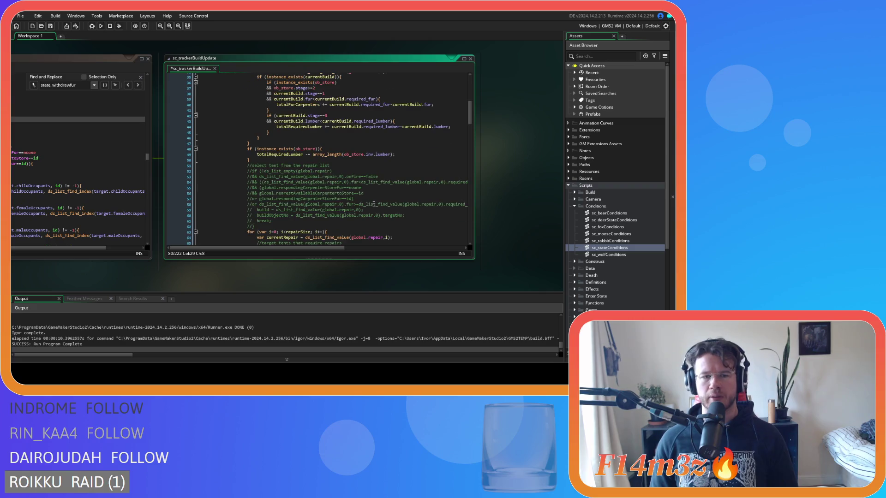
{"action": "right_click", "coordinate": [278, 201]}
{"action": "key", "text": "Escape"}
{"action": "scroll", "coordinate": [288, 179], "scroll_direction": "down", "scroll_amount": 7}
{"action": "scroll", "coordinate": [288, 180], "scroll_direction": "down", "scroll_amount": 2}
{"action": "scroll", "coordinate": [289, 181], "scroll_direction": "up", "scroll_amount": 3}
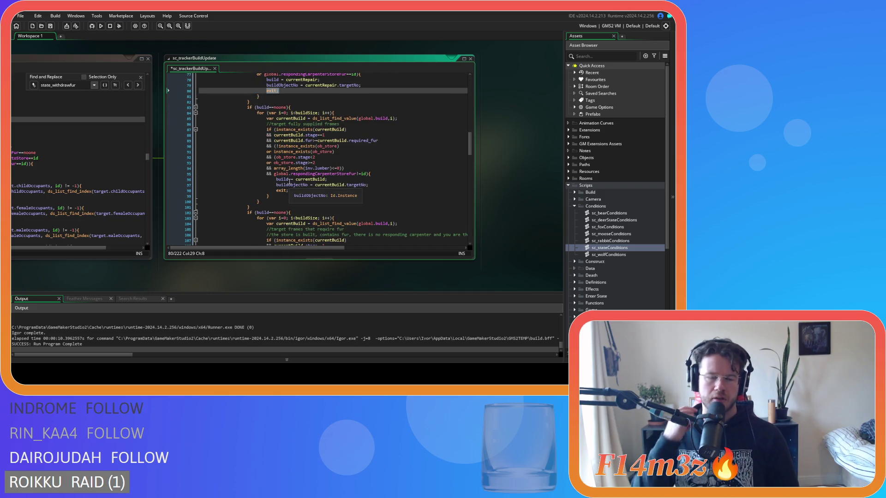
{"action": "scroll", "coordinate": [290, 181], "scroll_direction": "down", "scroll_amount": 8}
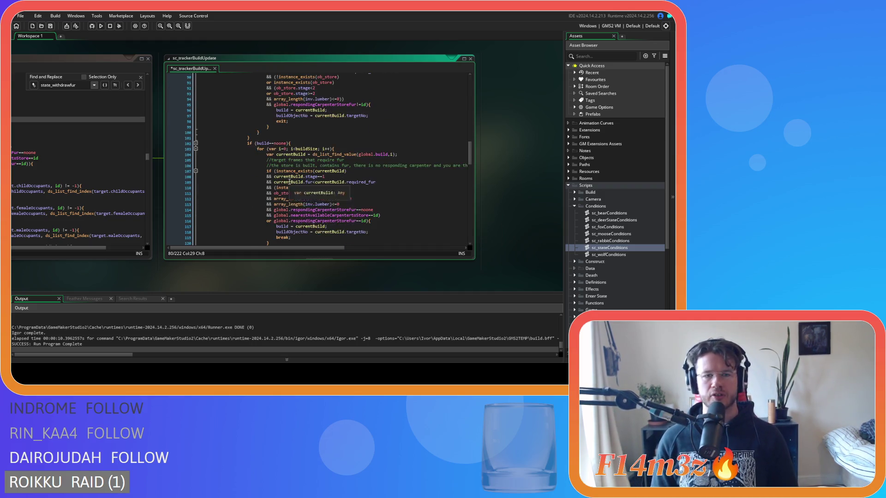
Replace the break statements on lines 119, 137 and 163 with exit
{"action": "double_click", "coordinate": [283, 182]}
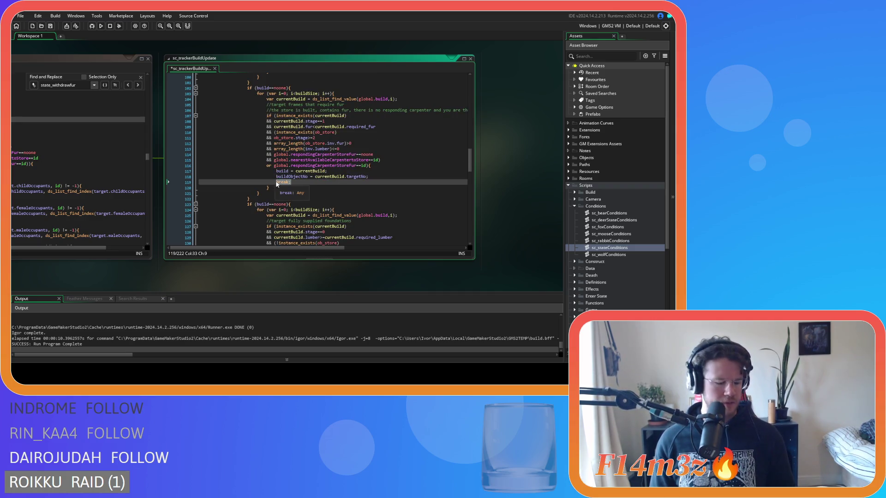
{"action": "type", "text": "exit;"}
{"action": "scroll", "coordinate": [306, 191], "scroll_direction": "down", "scroll_amount": 7}
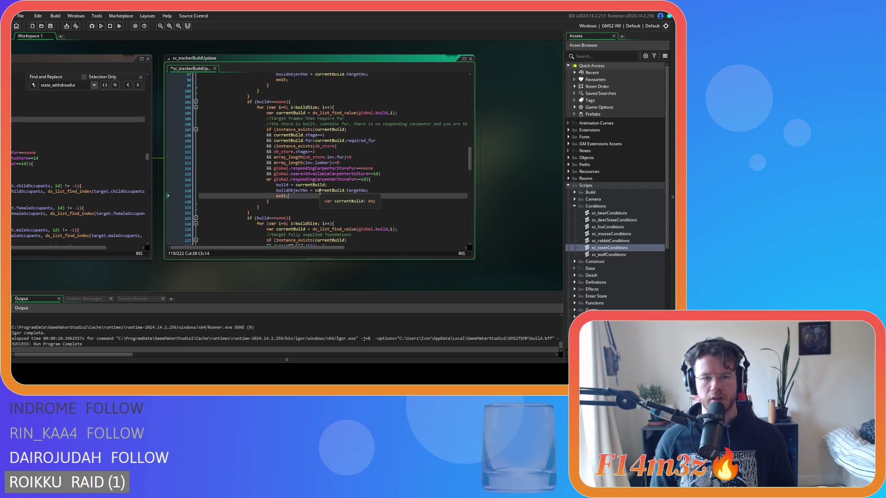
{"action": "left_click", "coordinate": [294, 172]}
{"action": "double_click", "coordinate": [283, 171]}
{"action": "type", "text": "exit;"}
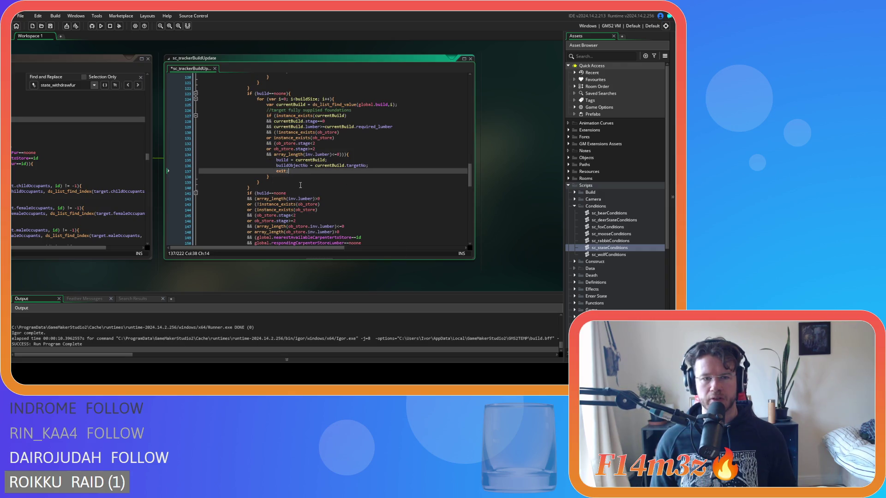
{"action": "scroll", "coordinate": [294, 191], "scroll_direction": "down", "scroll_amount": 8}
{"action": "double_click", "coordinate": [282, 190]}
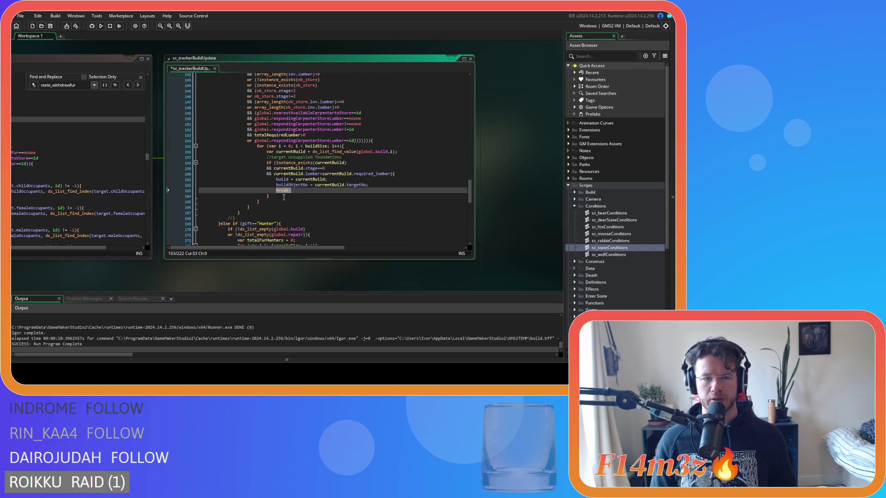
{"action": "type", "text": "exit"}
Replace the break statements on lines 215 and 199 with exit
{"action": "scroll", "coordinate": [295, 194], "scroll_direction": "down", "scroll_amount": 7}
{"action": "scroll", "coordinate": [300, 202], "scroll_direction": "down", "scroll_amount": 11}
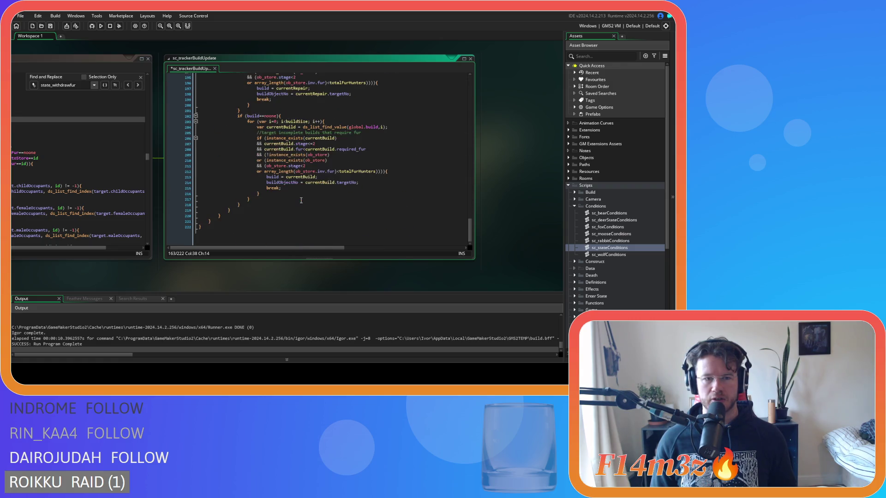
{"action": "scroll", "coordinate": [305, 202], "scroll_direction": "up", "scroll_amount": 2}
{"action": "double_click", "coordinate": [272, 215]}
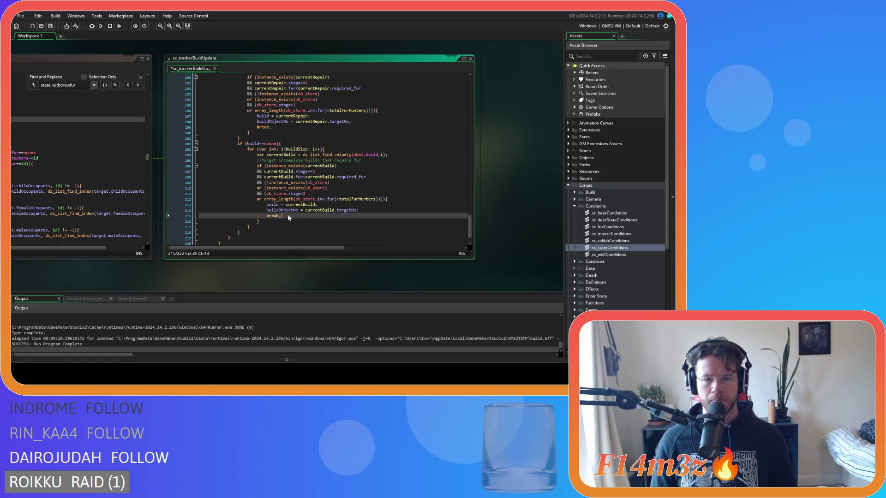
{"action": "type", "text": "exit;"}
{"action": "scroll", "coordinate": [266, 216], "scroll_direction": "up", "scroll_amount": 2}
{"action": "double_click", "coordinate": [260, 154]}
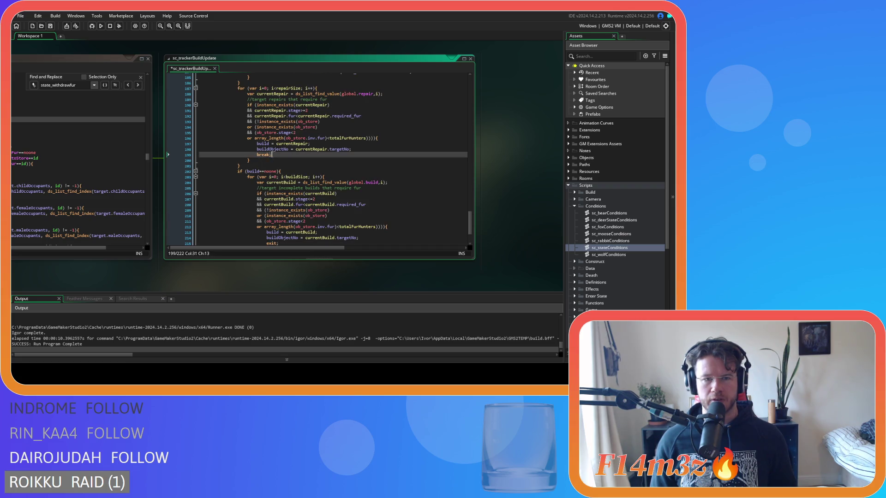
{"action": "type", "text": "exit;"}
{"action": "scroll", "coordinate": [286, 166], "scroll_direction": "up", "scroll_amount": 1}
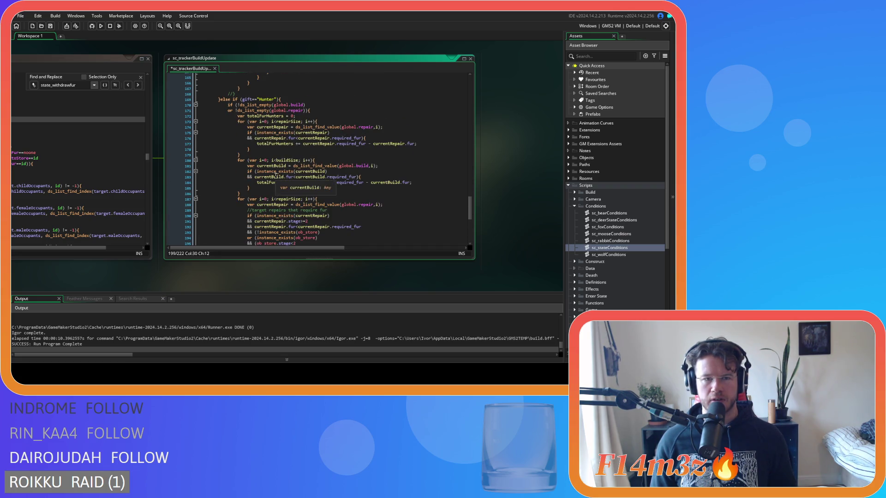
{"action": "scroll", "coordinate": [305, 177], "scroll_direction": "up", "scroll_amount": 19}
{"action": "scroll", "coordinate": [309, 180], "scroll_direction": "up", "scroll_amount": 3}
{"action": "scroll", "coordinate": [296, 157], "scroll_direction": "down", "scroll_amount": 5}
{"action": "left_click_drag", "start_coordinate": [257, 138], "coordinate": [289, 140]}
{"action": "scroll", "coordinate": [355, 160], "scroll_direction": "up", "scroll_amount": 8}
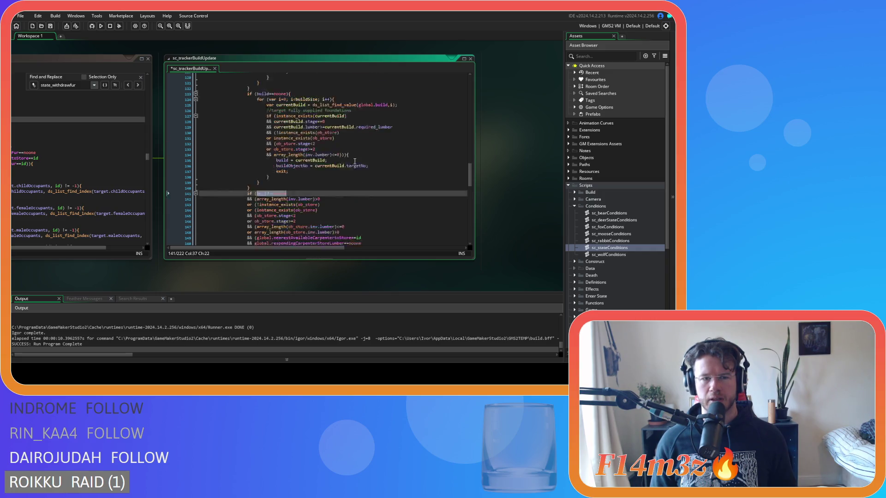
{"action": "left_click", "coordinate": [295, 164]}
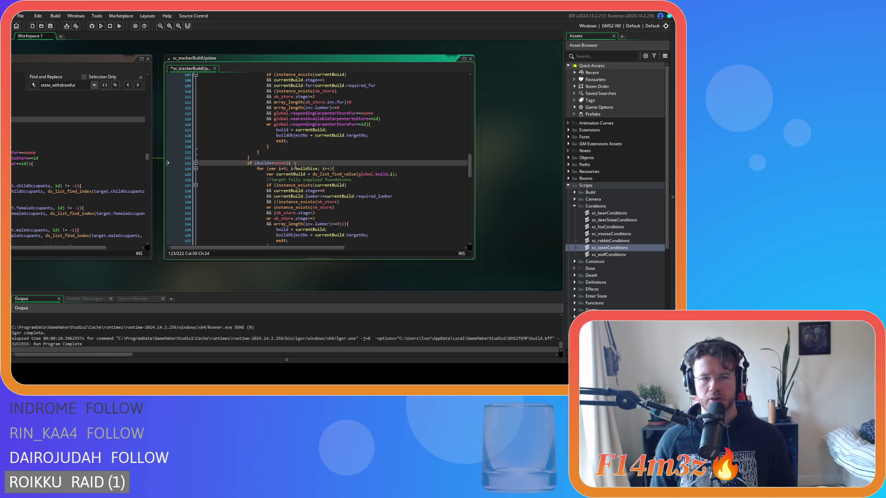
{"action": "scroll", "coordinate": [297, 166], "scroll_direction": "down", "scroll_amount": 2}
{"action": "scroll", "coordinate": [309, 173], "scroll_direction": "up", "scroll_amount": 2}
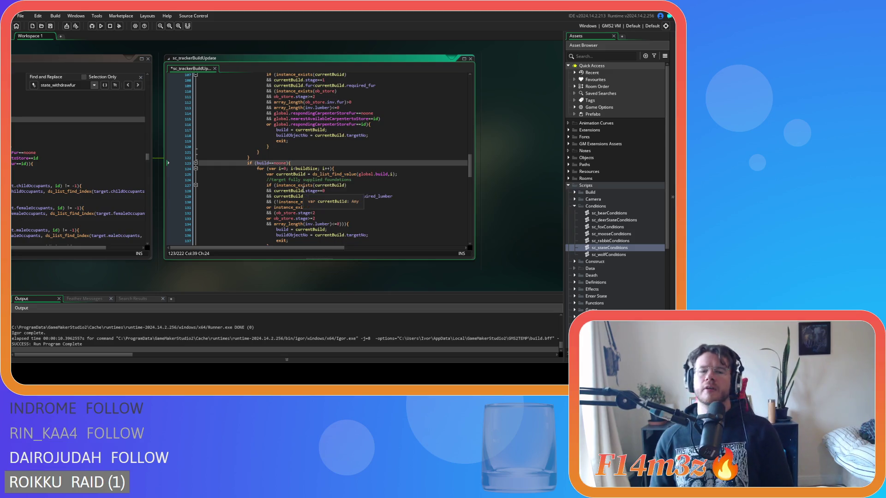
{"action": "scroll", "coordinate": [303, 191], "scroll_direction": "up", "scroll_amount": 4}
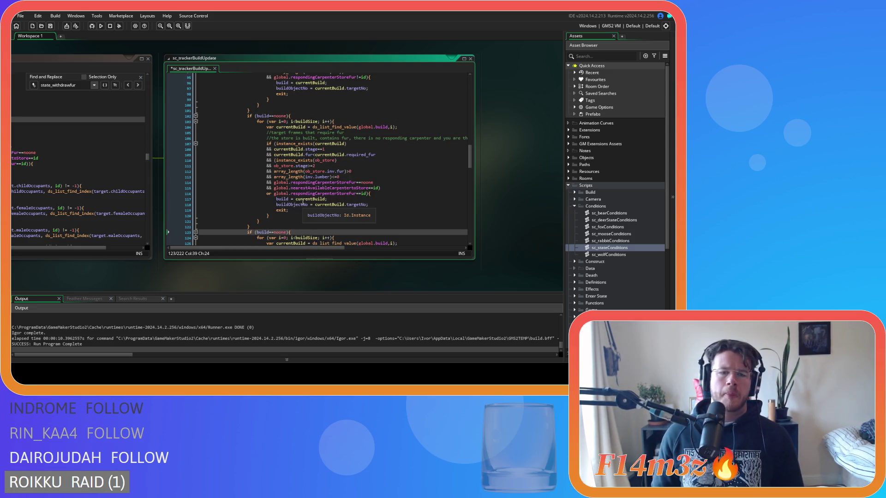
{"action": "scroll", "coordinate": [303, 201], "scroll_direction": "up", "scroll_amount": 20}
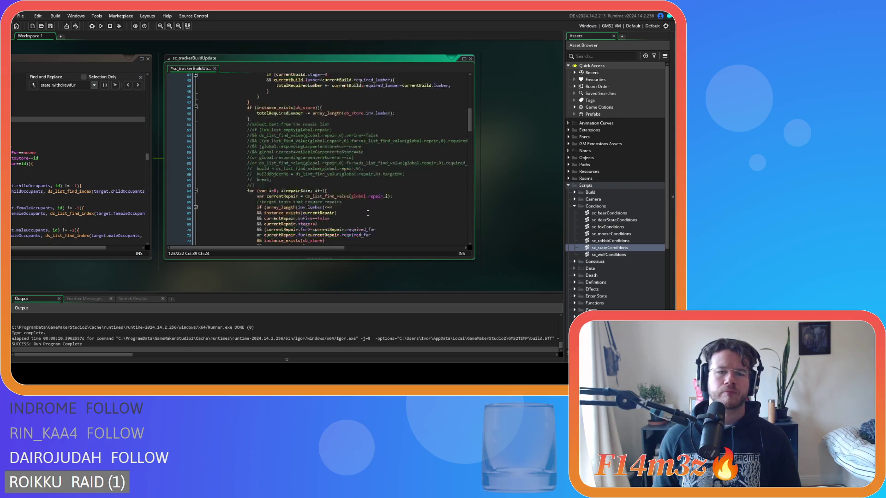
{"action": "scroll", "coordinate": [367, 213], "scroll_direction": "down", "scroll_amount": 12}
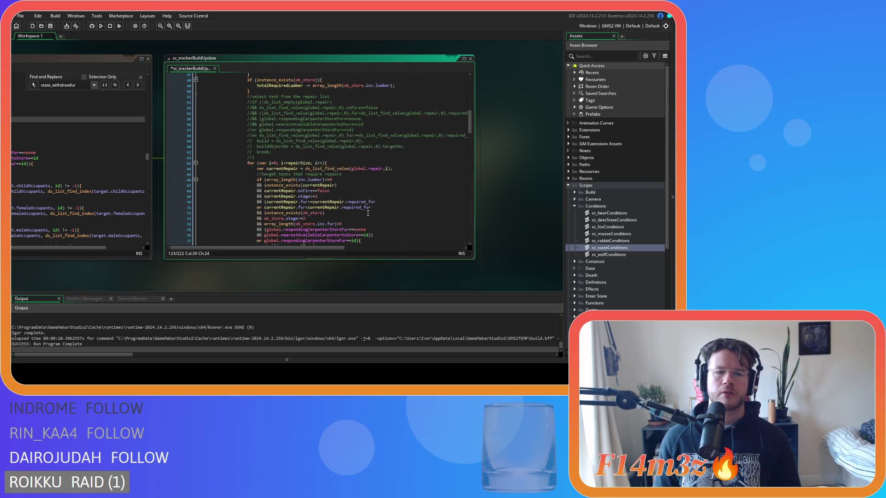
{"action": "scroll", "coordinate": [368, 214], "scroll_direction": "up", "scroll_amount": 18}
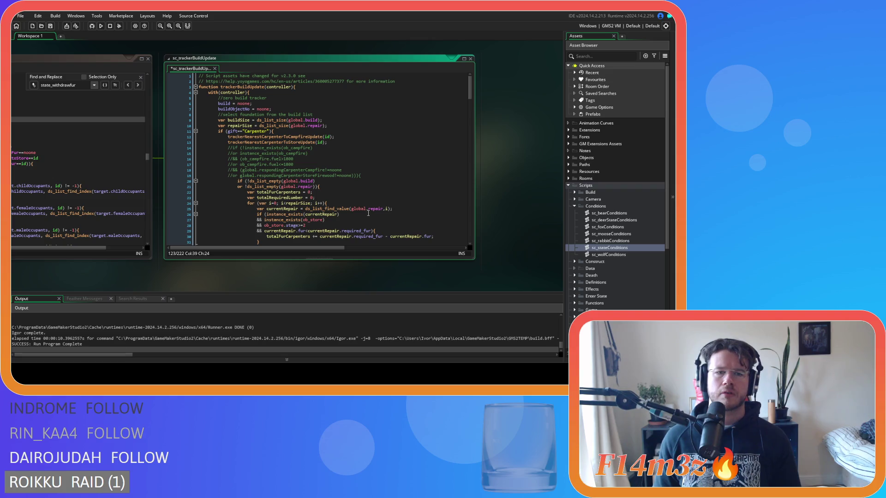
{"action": "left_click", "coordinate": [252, 104]}
{"action": "left_click_drag", "start_coordinate": [209, 103], "coordinate": [254, 104]}
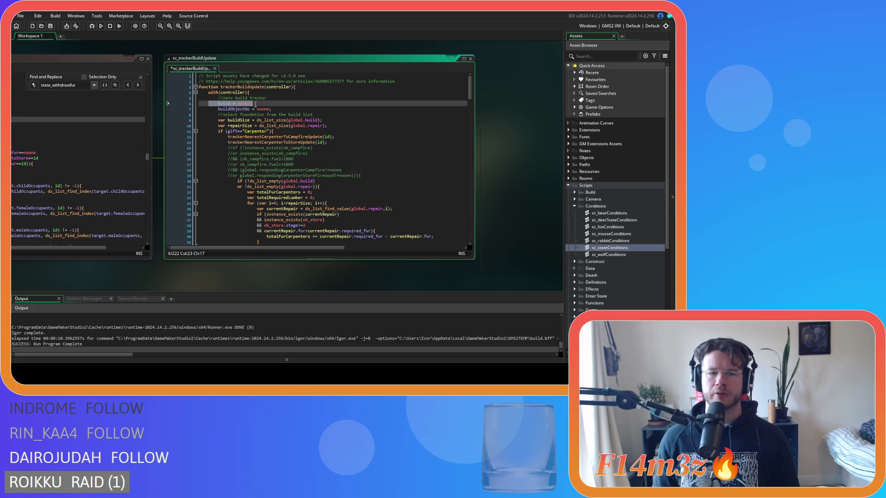
{"action": "scroll", "coordinate": [247, 109], "scroll_direction": "down", "scroll_amount": 5}
{"action": "scroll", "coordinate": [239, 114], "scroll_direction": "up", "scroll_amount": 5}
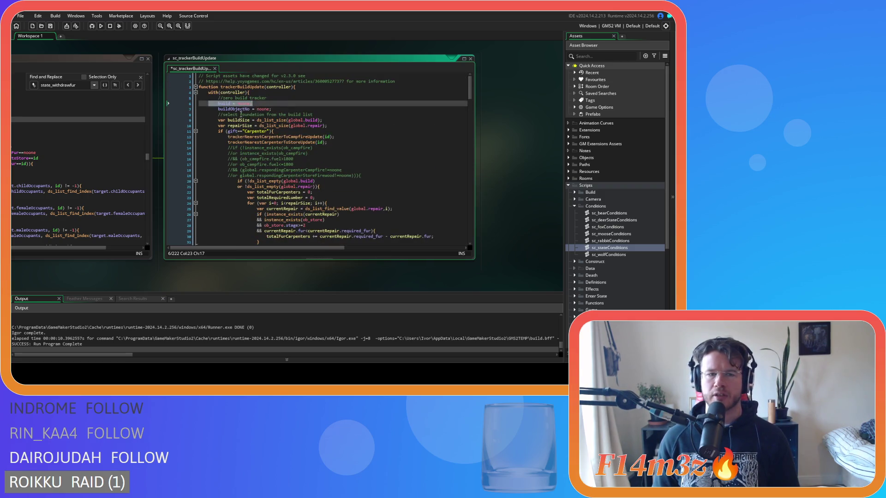
{"action": "scroll", "coordinate": [297, 195], "scroll_direction": "down", "scroll_amount": 19}
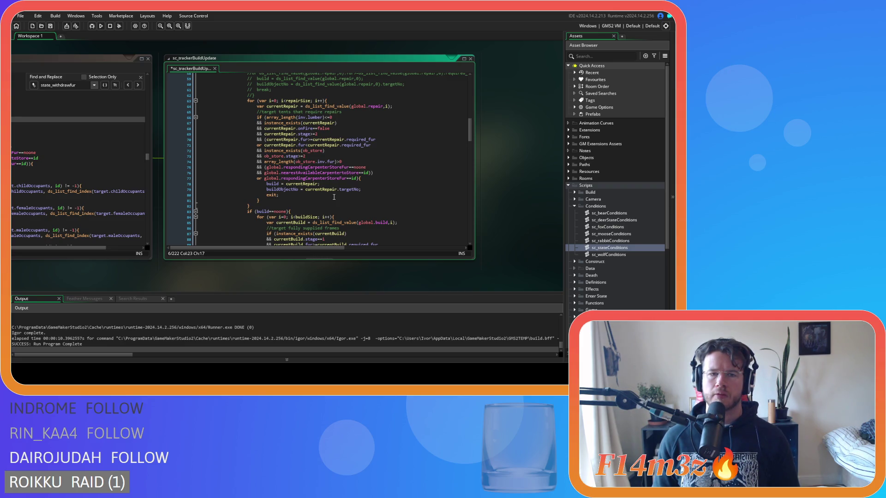
{"action": "scroll", "coordinate": [334, 197], "scroll_direction": "down", "scroll_amount": 5}
{"action": "scroll", "coordinate": [335, 197], "scroll_direction": "up", "scroll_amount": 5}
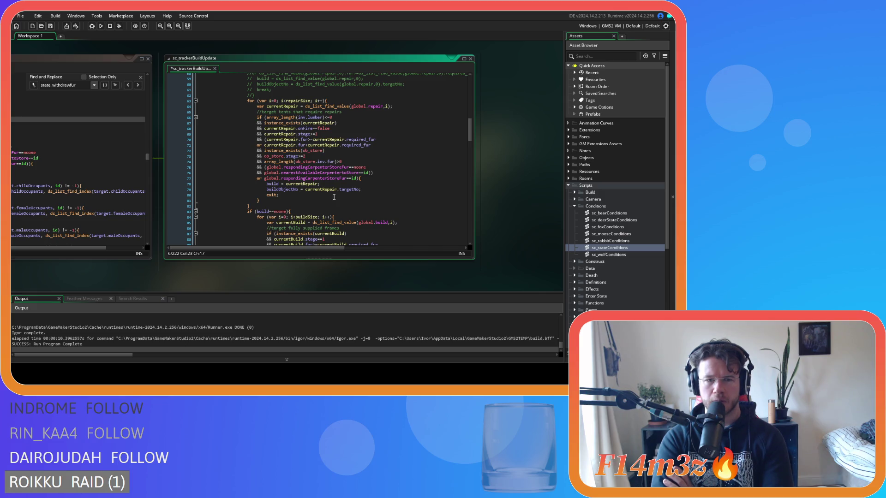
{"action": "left_click", "coordinate": [264, 168]}
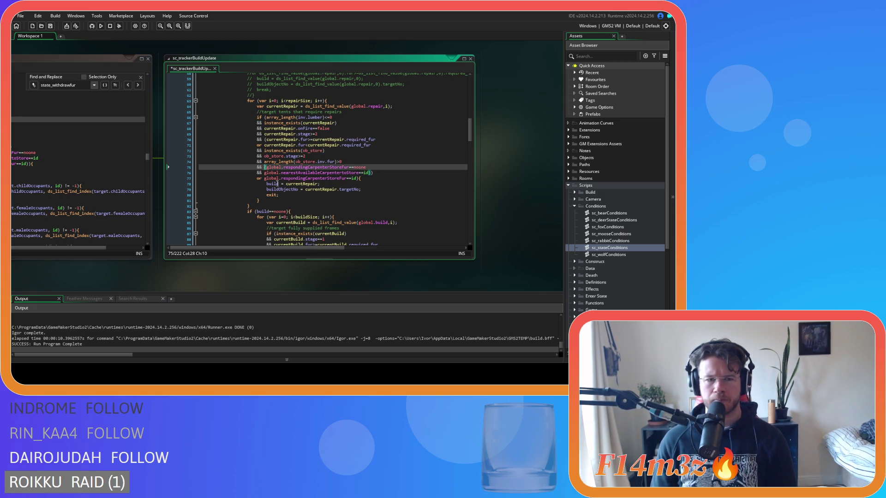
{"action": "left_click", "coordinate": [389, 173]}
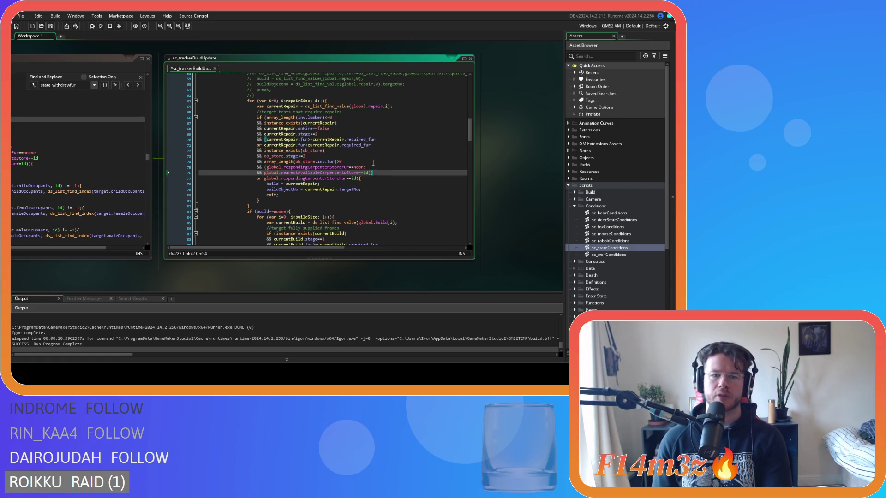
{"action": "left_click_drag", "start_coordinate": [269, 178], "coordinate": [350, 182]}
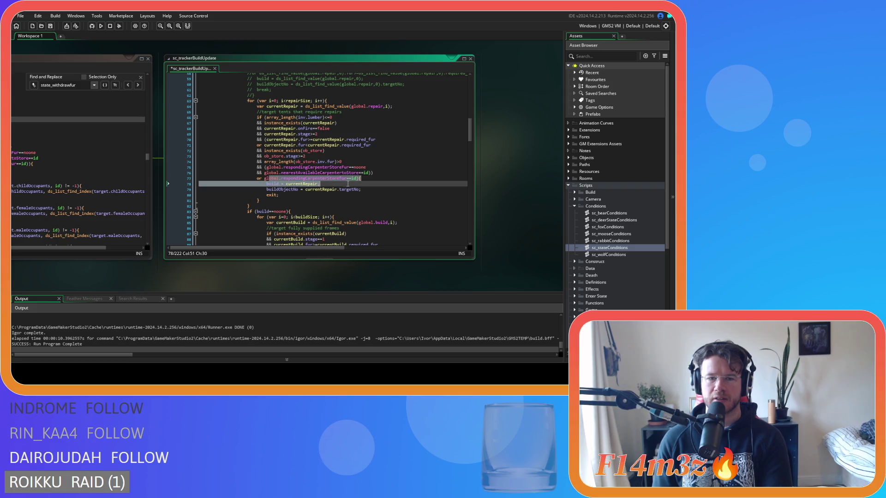
{"action": "left_click", "coordinate": [380, 174]}
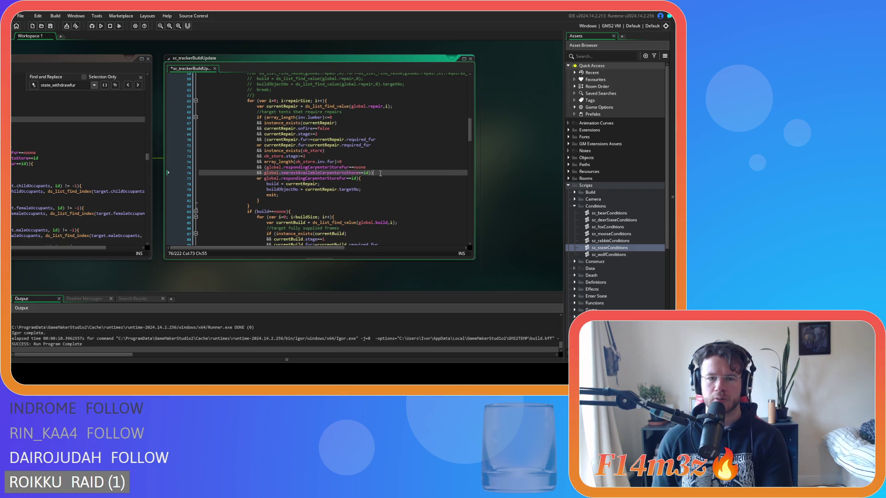
{"action": "key", "text": "Left"}
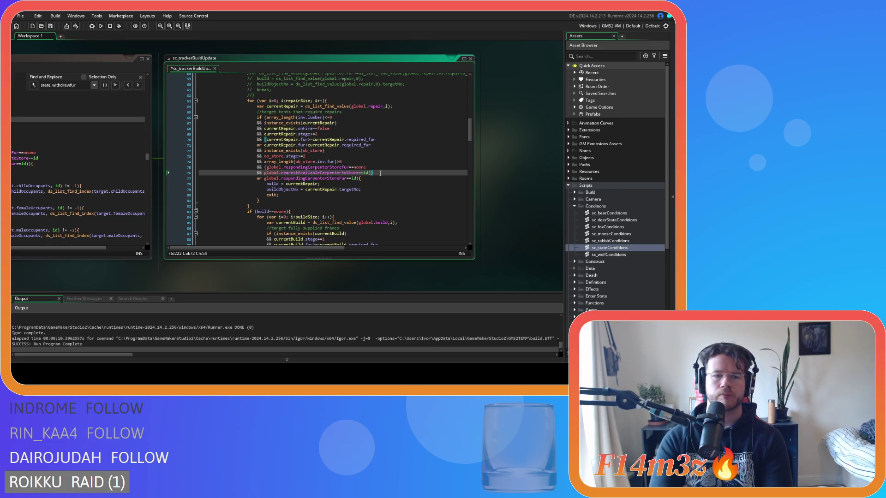
{"action": "scroll", "coordinate": [391, 177], "scroll_direction": "down", "scroll_amount": 4}
Remove the first if (build==noone) wrapper at line 83, outdent its loop, and save
{"action": "left_click", "coordinate": [298, 142]}
{"action": "scroll", "coordinate": [298, 142], "scroll_direction": "down", "scroll_amount": 2}
{"action": "left_click_drag", "start_coordinate": [171, 200], "coordinate": [170, 195]}
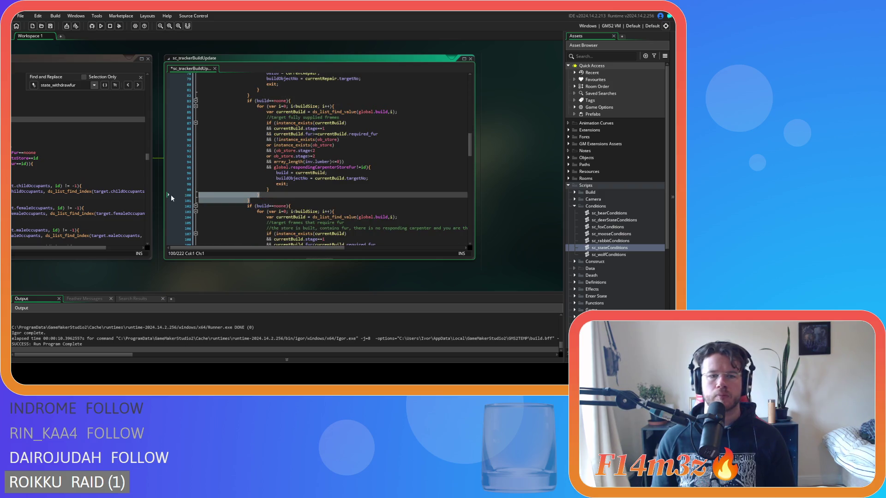
{"action": "key", "text": "BackSpace"}
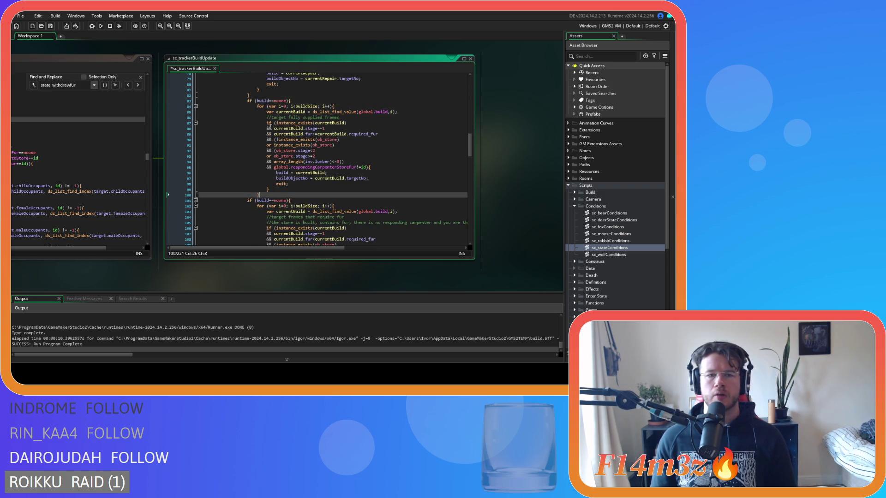
{"action": "left_click", "coordinate": [298, 101]}
{"action": "key", "text": "Delete"}
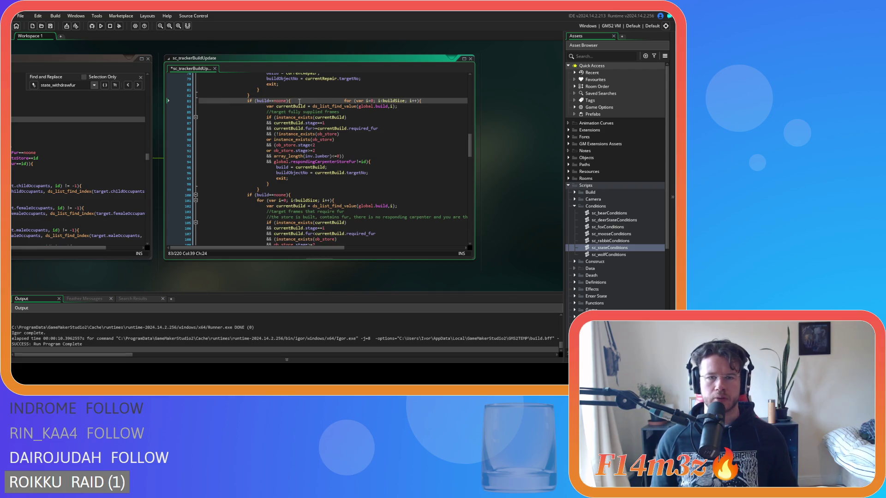
{"action": "key", "text": "ctrl+z"}
{"action": "left_click", "coordinate": [187, 102]}
{"action": "key", "text": "BackSpace"}
{"action": "mouse_move", "coordinate": [259, 189]}
{"action": "left_mouse_down"}
{"action": "mouse_move", "coordinate": [203, 126]}
{"action": "mouse_move", "coordinate": [153, 98]}
{"action": "left_mouse_up"}
{"action": "key", "text": "shift+Tab"}
{"action": "left_click", "coordinate": [312, 191]}
{"action": "scroll", "coordinate": [312, 194], "scroll_direction": "down", "scroll_amount": 5}
{"action": "key", "text": "ctrl+s"}
{"action": "scroll", "coordinate": [312, 192], "scroll_direction": "up", "scroll_amount": 5}
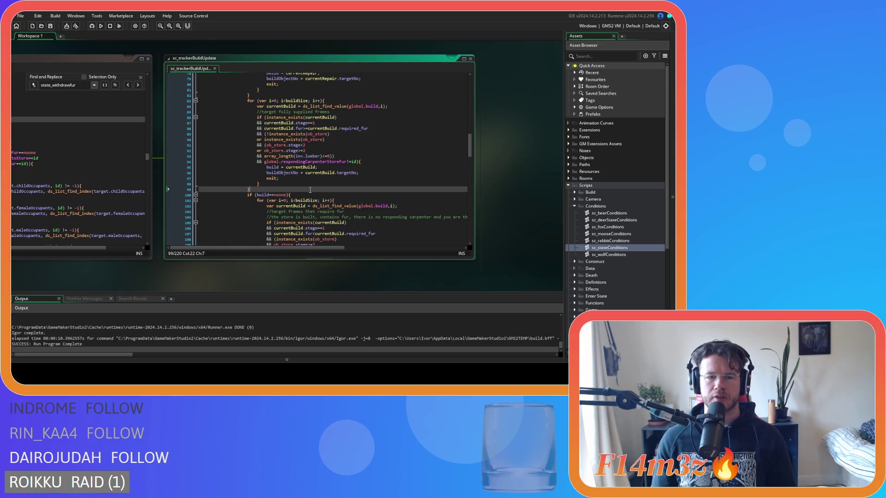
{"action": "scroll", "coordinate": [310, 190], "scroll_direction": "down", "scroll_amount": 3}
Remove the second build==noone wrapper at line 100 along with its closing brace
{"action": "left_click", "coordinate": [309, 153]}
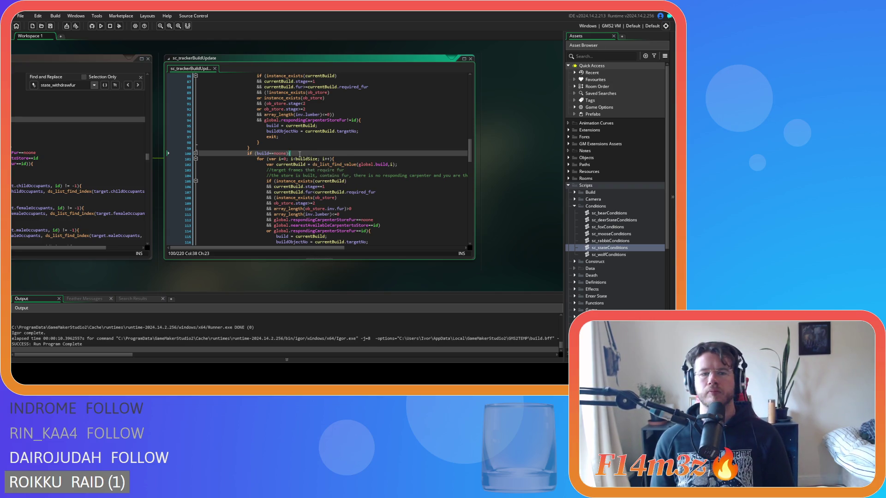
{"action": "left_click", "coordinate": [296, 154]}
{"action": "left_click_drag", "start_coordinate": [296, 154], "coordinate": [243, 154]}
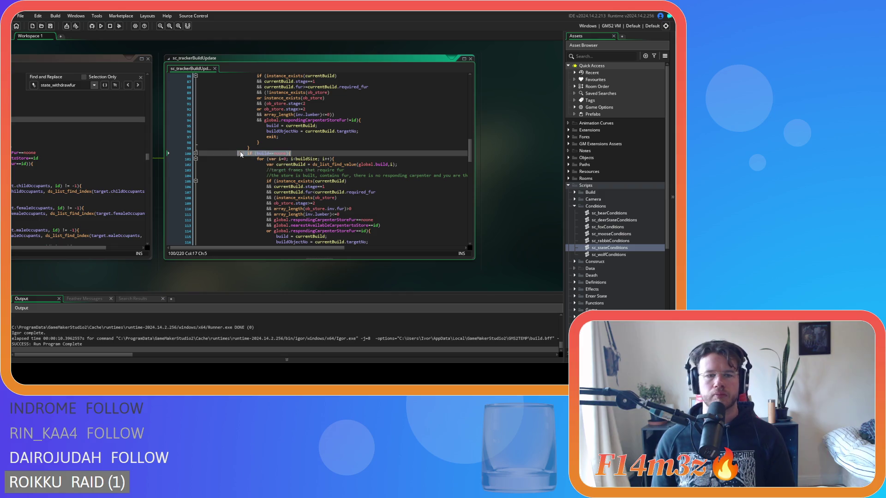
{"action": "left_click", "coordinate": [288, 153]}
{"action": "scroll", "coordinate": [264, 170], "scroll_direction": "down", "scroll_amount": 5}
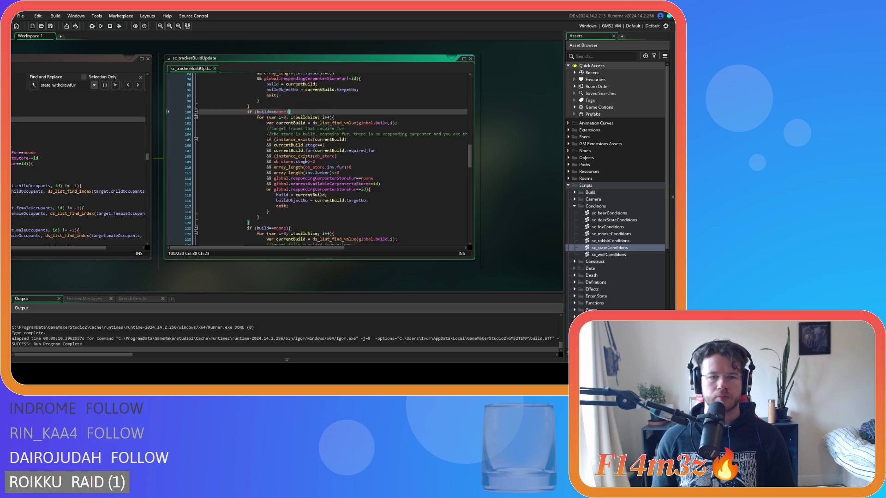
{"action": "left_click", "coordinate": [264, 167]}
{"action": "key", "text": "BackSpace"}
{"action": "key", "text": "BackSpace"}
{"action": "scroll", "coordinate": [280, 145], "scroll_direction": "up", "scroll_amount": 5}
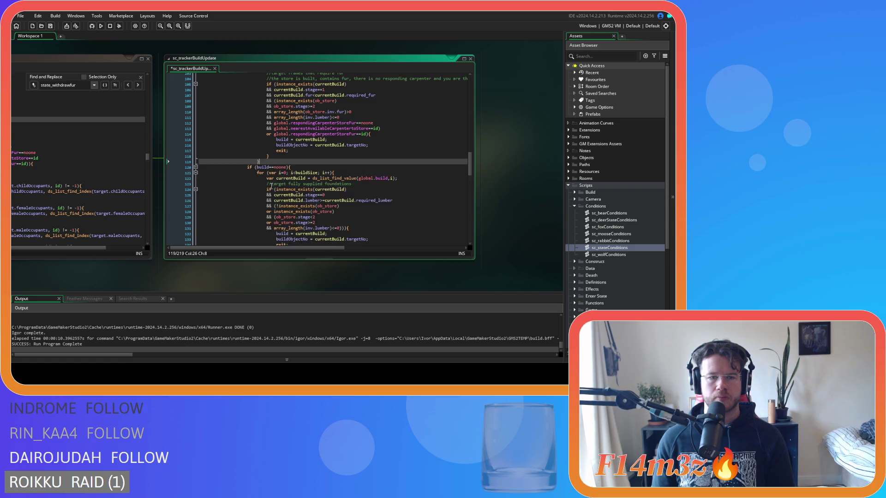
{"action": "left_click_drag", "start_coordinate": [287, 140], "coordinate": [268, 139]}
{"action": "key", "text": "Delete"}
{"action": "scroll", "coordinate": [318, 161], "scroll_direction": "down", "scroll_amount": 3}
{"action": "left_click_drag", "start_coordinate": [260, 197], "coordinate": [153, 97]}
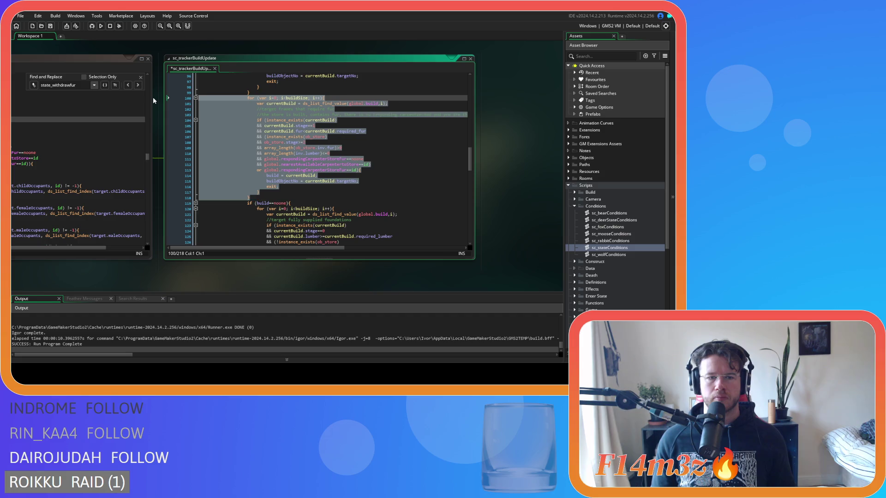
{"action": "scroll", "coordinate": [317, 185], "scroll_direction": "down", "scroll_amount": 3}
Remove the third build==noone wrapper at line 119, outdent its loop, and save
{"action": "left_click", "coordinate": [296, 147]}
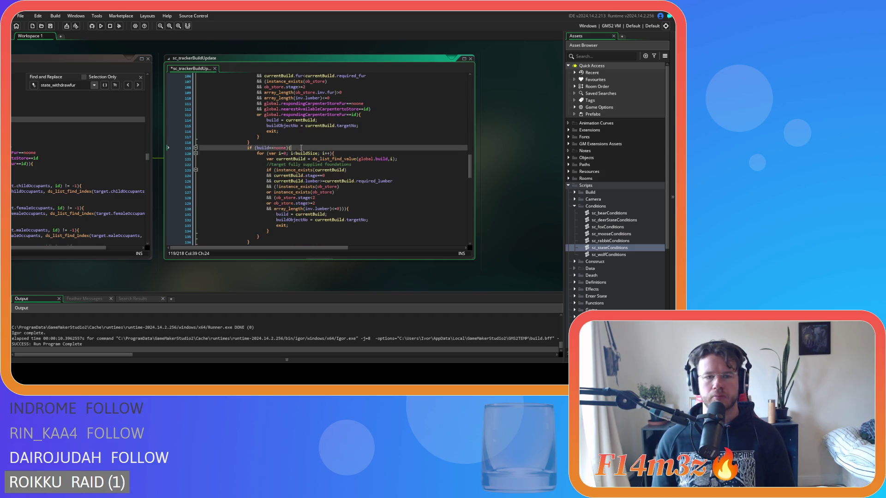
{"action": "scroll", "coordinate": [305, 157], "scroll_direction": "down", "scroll_amount": 3}
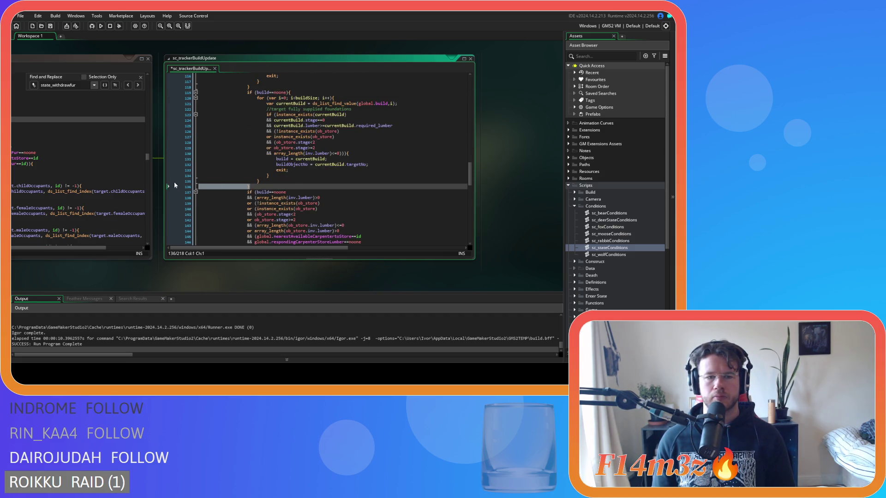
{"action": "mouse_move", "coordinate": [249, 186]}
{"action": "left_mouse_down"}
{"action": "mouse_move", "coordinate": [194, 187]}
{"action": "mouse_move", "coordinate": [135, 97]}
{"action": "left_mouse_up"}
{"action": "key", "text": "BackSpace"}
{"action": "key", "text": "BackSpace"}
{"action": "key", "text": "shift+Tab"}
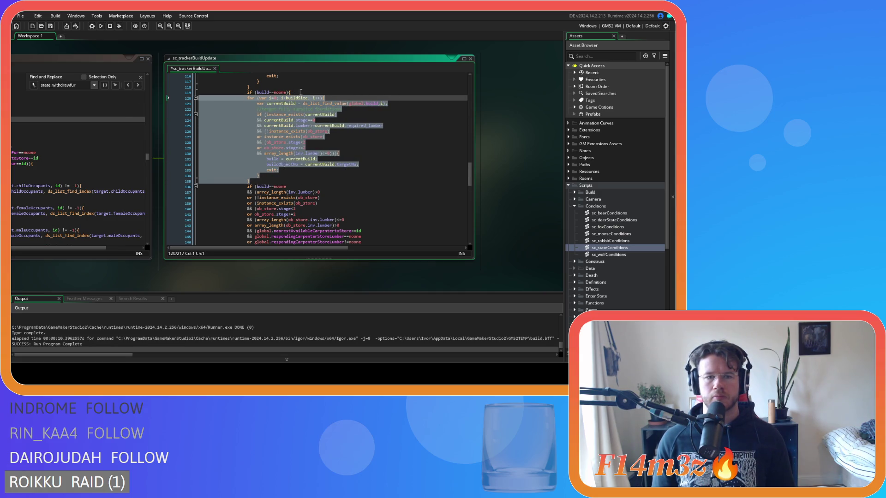
{"action": "left_click", "coordinate": [300, 93]}
{"action": "key", "text": "shift+Home"}
{"action": "key", "text": "BackSpace"}
{"action": "key", "text": "BackSpace"}
{"action": "key", "text": "ctrl+s"}
{"action": "scroll", "coordinate": [281, 174], "scroll_direction": "down", "scroll_amount": 3}
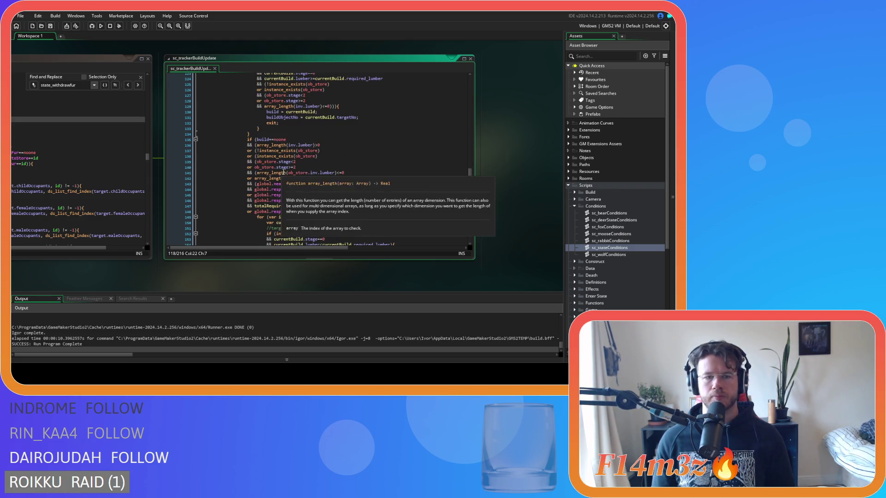
Delete build==noone && and the surplus closing bracket from the lumber condition, then save
{"action": "left_click", "coordinate": [257, 140]}
{"action": "key", "text": "Down"}
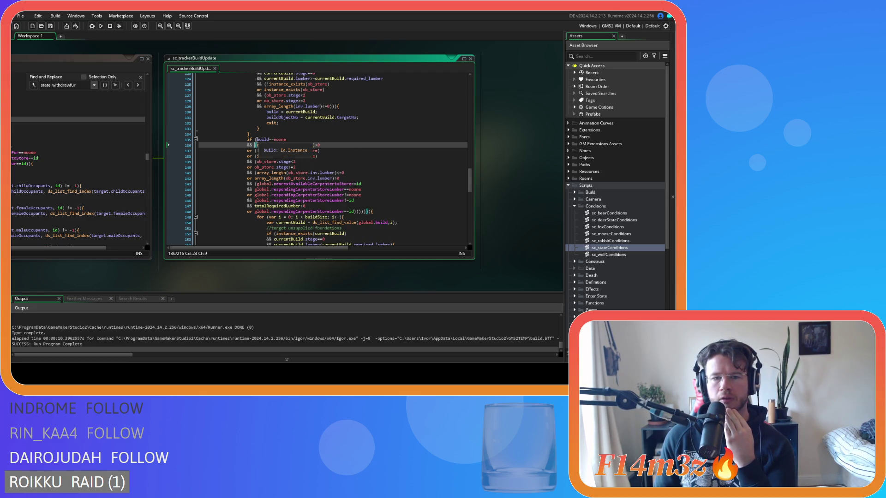
{"action": "left_click", "coordinate": [369, 210]}
{"action": "key", "text": "BackSpace"}
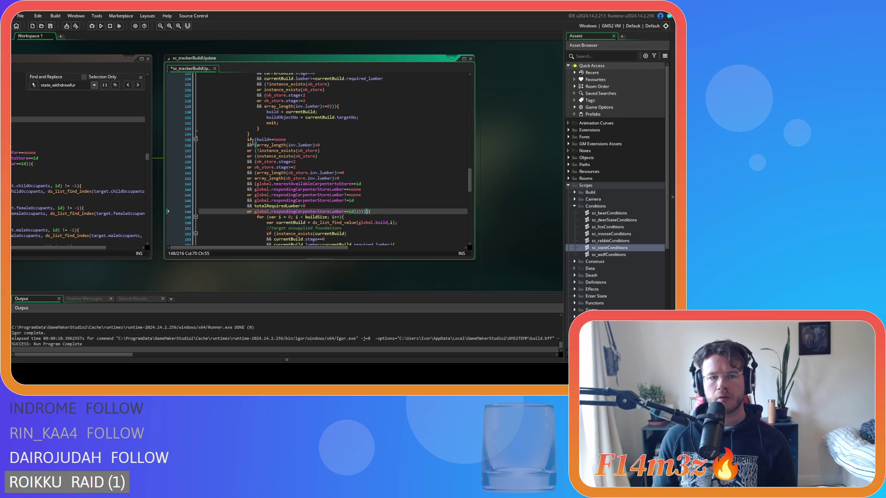
{"action": "left_click", "coordinate": [253, 146]}
{"action": "key", "text": "BackSpace"}
{"action": "left_click", "coordinate": [361, 151]}
{"action": "key", "text": "ctrl+s"}
{"action": "scroll", "coordinate": [361, 151], "scroll_direction": "down", "scroll_amount": 8}
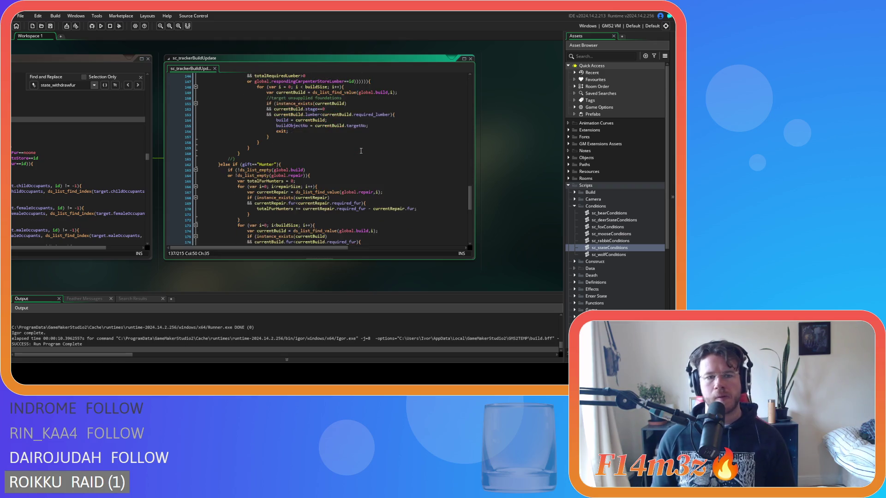
{"action": "scroll", "coordinate": [361, 151], "scroll_direction": "up", "scroll_amount": 3}
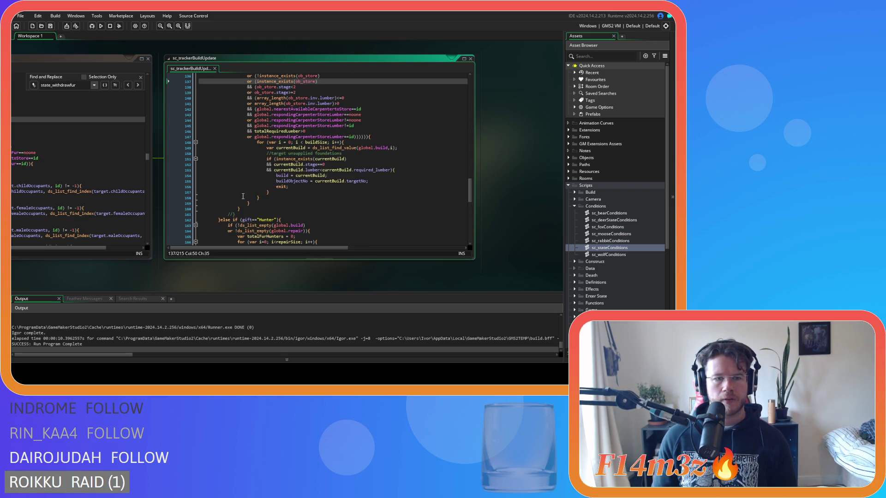
Look over the Hunter branch condition and the commented closing-brace line
{"action": "left_click", "coordinate": [258, 220]}
{"action": "left_click", "coordinate": [264, 212]}
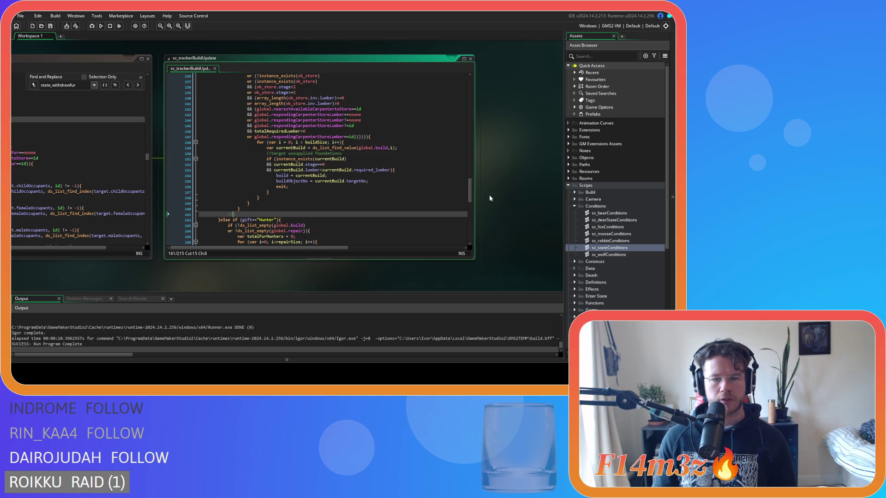
{"action": "left_click_drag", "start_coordinate": [470, 192], "coordinate": [455, 85]}
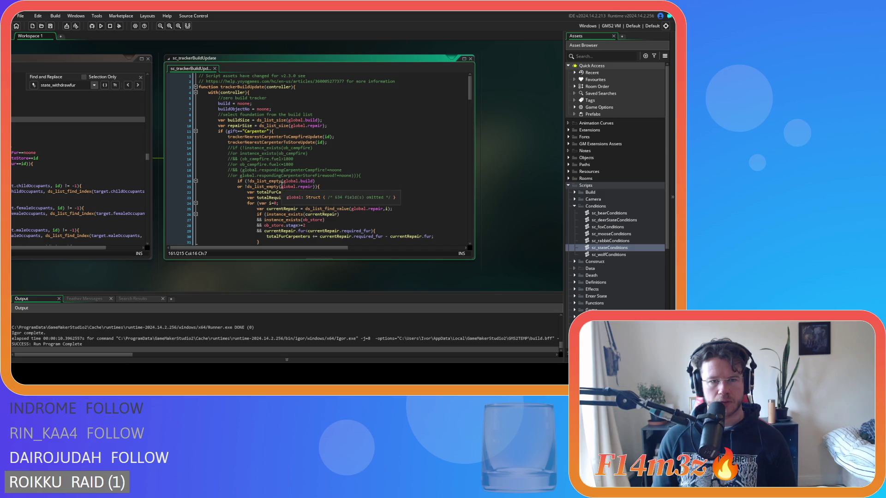
Delete the commented-out campfire lines 14-19 and the stale commented closing brace
{"action": "left_click_drag", "start_coordinate": [362, 176], "coordinate": [148, 148]}
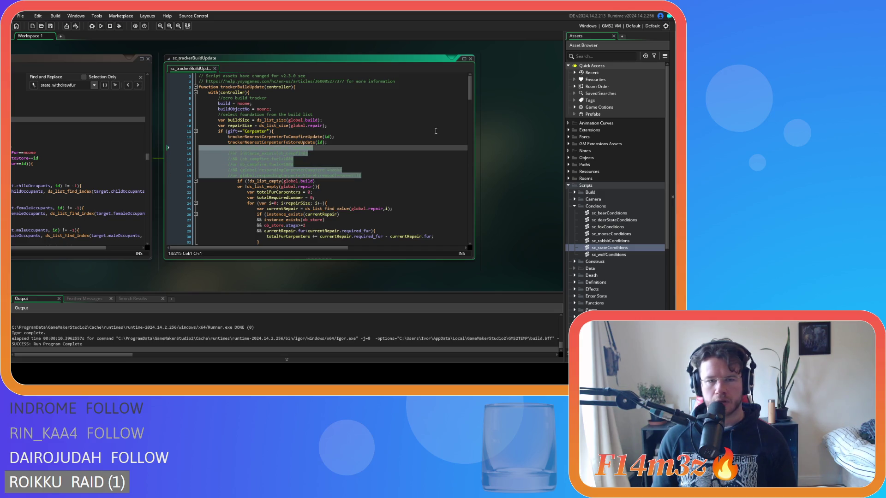
{"action": "key", "text": "BackSpace"}
{"action": "key", "text": "BackSpace"}
{"action": "left_click_drag", "start_coordinate": [471, 95], "coordinate": [460, 202]}
{"action": "mouse_move", "coordinate": [252, 169]}
{"action": "left_mouse_down"}
{"action": "mouse_move", "coordinate": [162, 167]}
{"action": "mouse_move", "coordinate": [156, 41]}
{"action": "mouse_move", "coordinate": [145, 162]}
{"action": "mouse_move", "coordinate": [259, 190]}
{"action": "mouse_move", "coordinate": [249, 198]}
{"action": "mouse_move", "coordinate": [248, 157]}
{"action": "mouse_move", "coordinate": [249, 201]}
{"action": "left_mouse_up"}
{"action": "key", "text": "BackSpace"}
{"action": "key", "text": "BackSpace"}
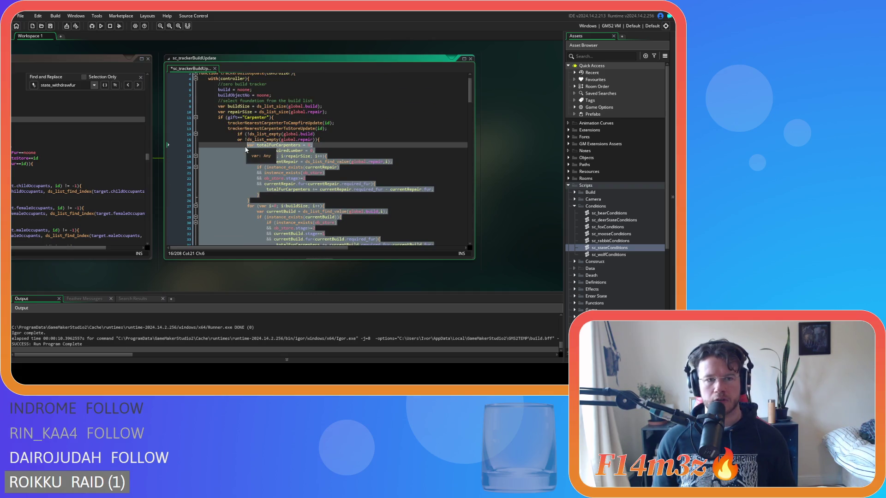
{"action": "left_click", "coordinate": [212, 163]}
{"action": "key", "text": "ctrl+z"}
{"action": "key", "text": "ctrl+z"}
{"action": "key", "text": "ctrl+z"}
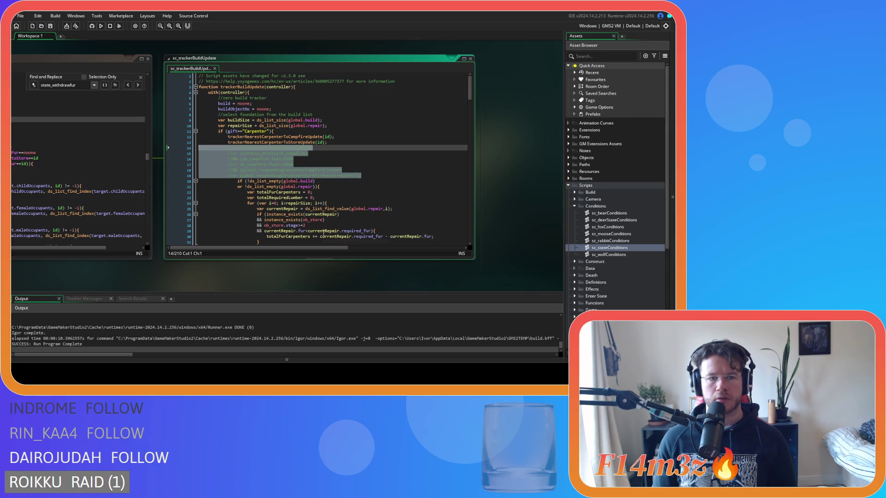
{"action": "key", "text": "ctrl+y"}
{"action": "scroll", "coordinate": [322, 208], "scroll_direction": "down", "scroll_amount": 10}
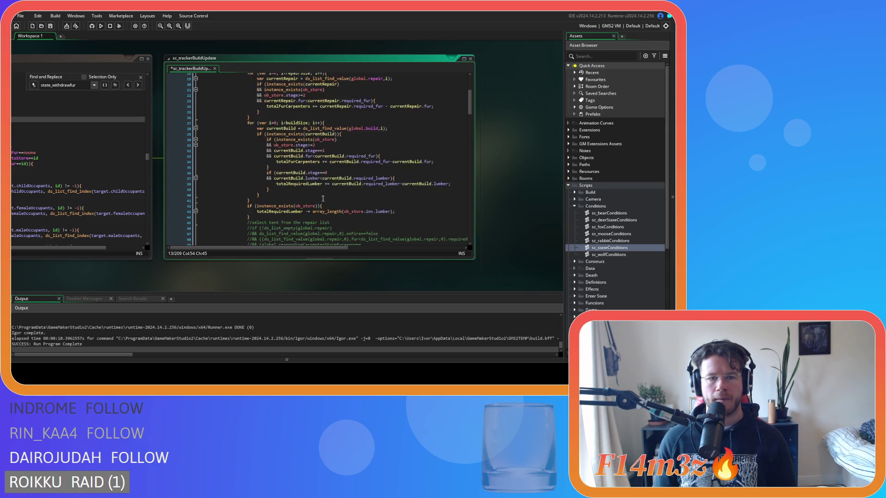
Delete the leftover commented closing-brace lines 154-155
{"action": "scroll", "coordinate": [321, 198], "scroll_direction": "down", "scroll_amount": 20}
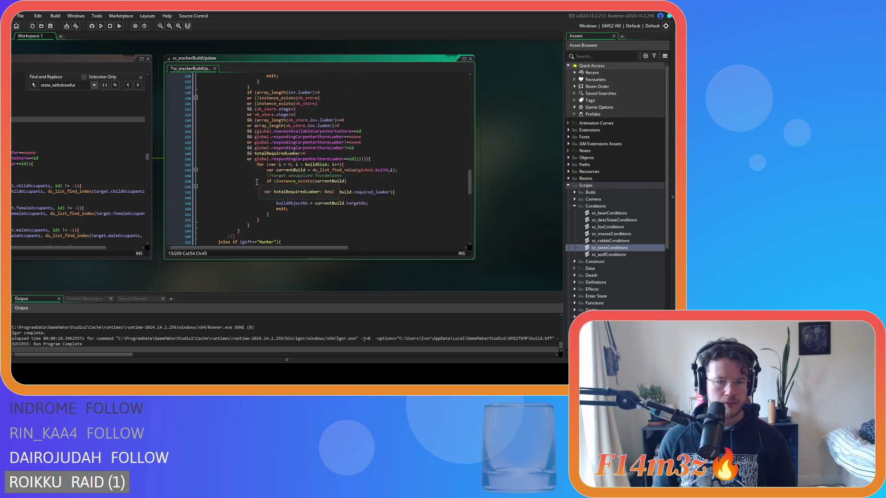
{"action": "mouse_move", "coordinate": [249, 113]}
{"action": "left_mouse_down"}
{"action": "mouse_move", "coordinate": [156, 109]}
{"action": "mouse_move", "coordinate": [177, 88]}
{"action": "mouse_move", "coordinate": [185, 51]}
{"action": "mouse_move", "coordinate": [221, 118]}
{"action": "mouse_move", "coordinate": [258, 149]}
{"action": "mouse_move", "coordinate": [277, 149]}
{"action": "left_mouse_up"}
{"action": "key", "text": "BackSpace"}
Outdent the Carpenter code from line 14 by one level and save the script
{"action": "key", "text": "shift+Tab"}
{"action": "left_click", "coordinate": [284, 156]}
{"action": "key", "text": "ctrl+s"}
Scroll down through the script to the Hunter branch
{"action": "scroll", "coordinate": [286, 152], "scroll_direction": "down", "scroll_amount": 12}
{"action": "left_click", "coordinate": [291, 139]}
{"action": "scroll", "coordinate": [314, 174], "scroll_direction": "down", "scroll_amount": 16}
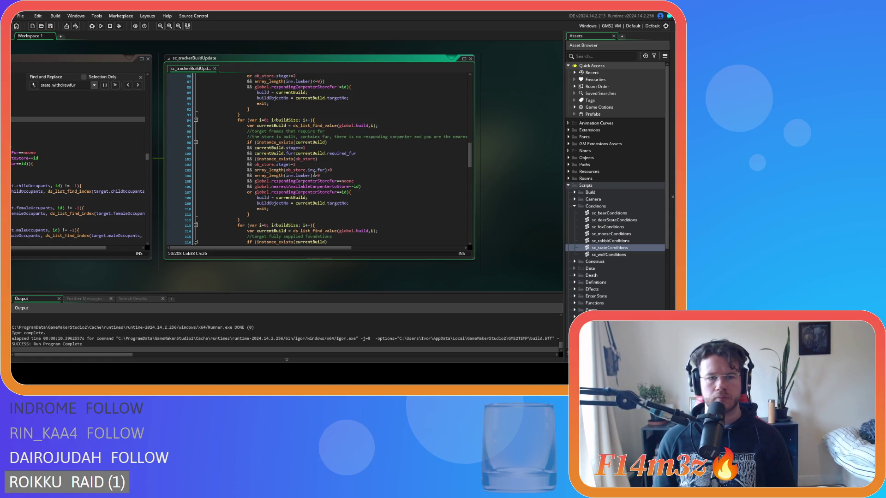
{"action": "scroll", "coordinate": [314, 173], "scroll_direction": "down", "scroll_amount": 8}
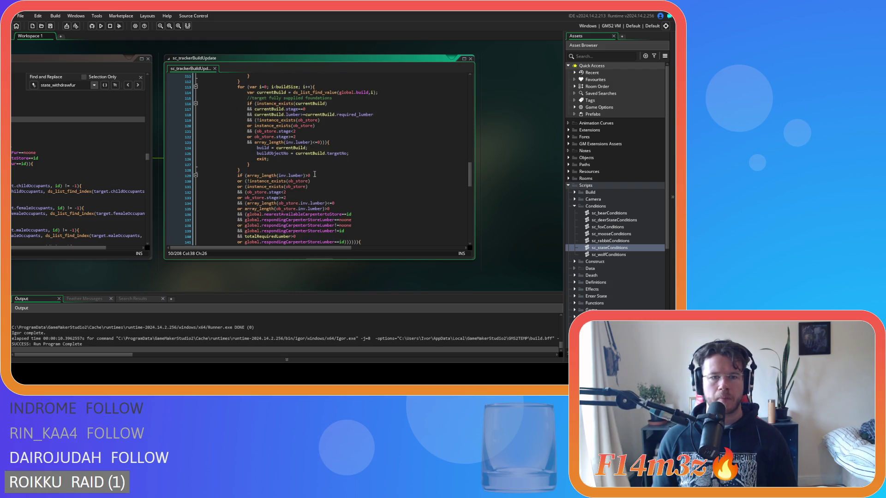
{"action": "scroll", "coordinate": [299, 160], "scroll_direction": "down", "scroll_amount": 10}
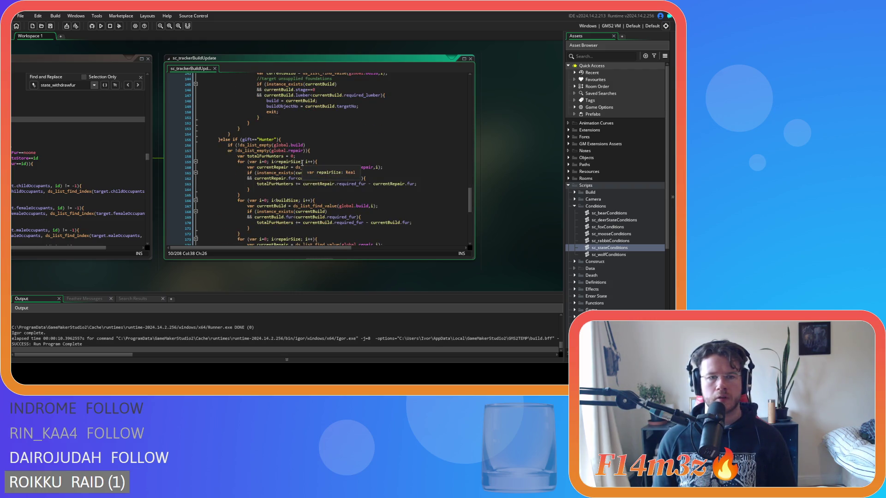
{"action": "scroll", "coordinate": [344, 154], "scroll_direction": "down", "scroll_amount": 5}
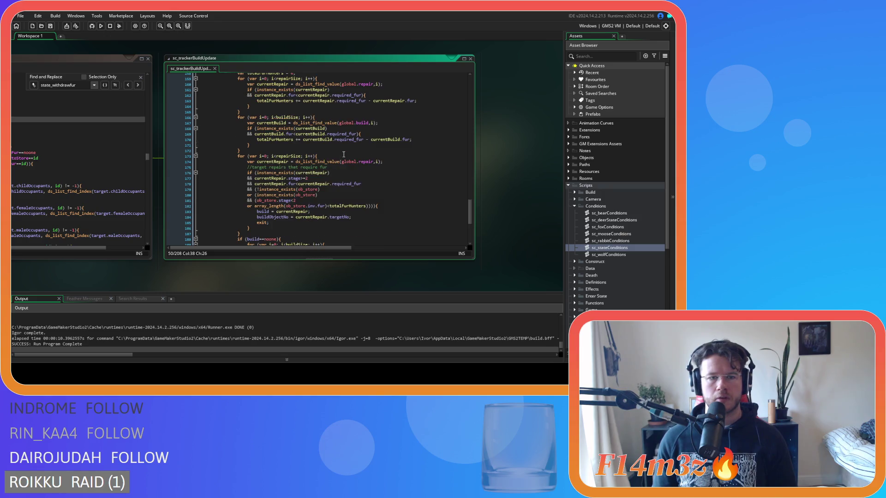
{"action": "scroll", "coordinate": [344, 154], "scroll_direction": "down", "scroll_amount": 2}
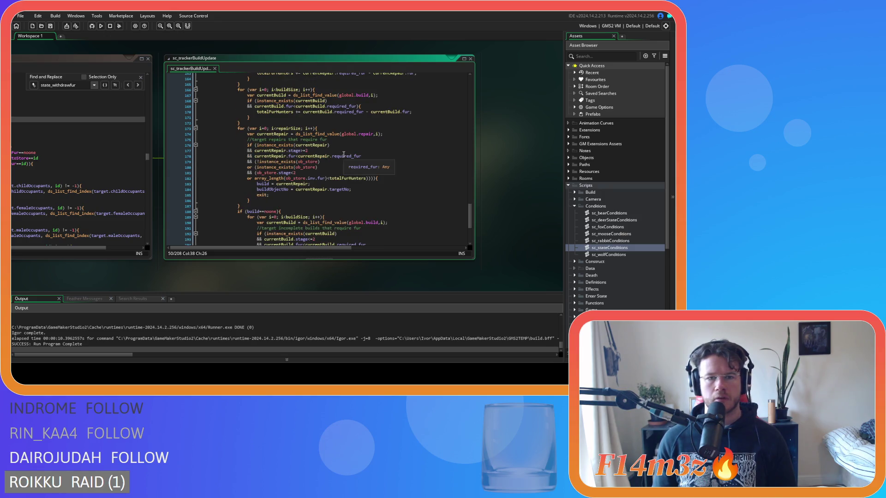
{"action": "scroll", "coordinate": [344, 154], "scroll_direction": "down", "scroll_amount": 3}
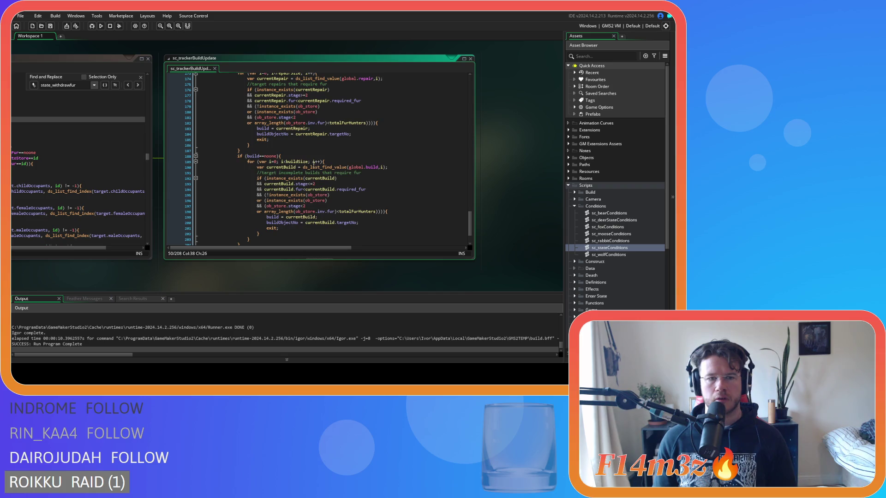
Place the cursor on the Hunter branch's build==noone check and select its loop line
{"action": "left_click", "coordinate": [315, 162]}
{"action": "scroll", "coordinate": [316, 161], "scroll_direction": "up", "scroll_amount": 4}
{"action": "scroll", "coordinate": [315, 161], "scroll_direction": "down", "scroll_amount": 4}
{"action": "key", "text": "Up"}
{"action": "scroll", "coordinate": [228, 200], "scroll_direction": "down", "scroll_amount": 3}
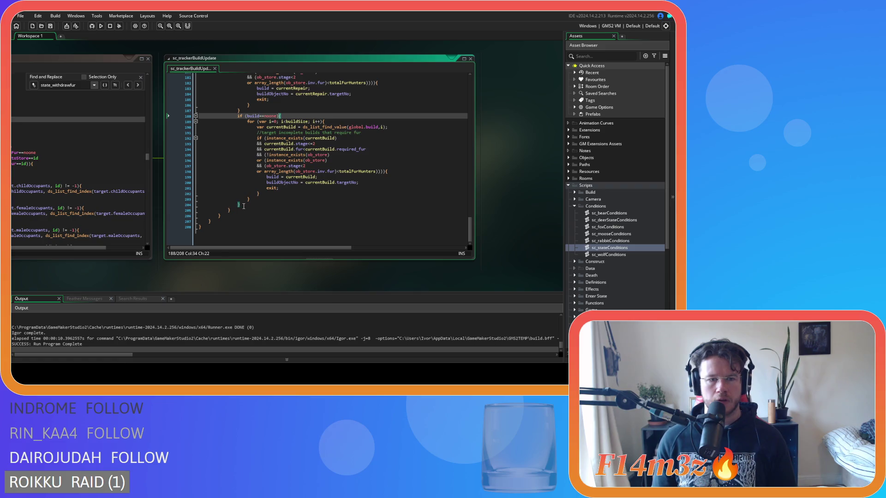
{"action": "left_click_drag", "start_coordinate": [243, 206], "coordinate": [169, 205]}
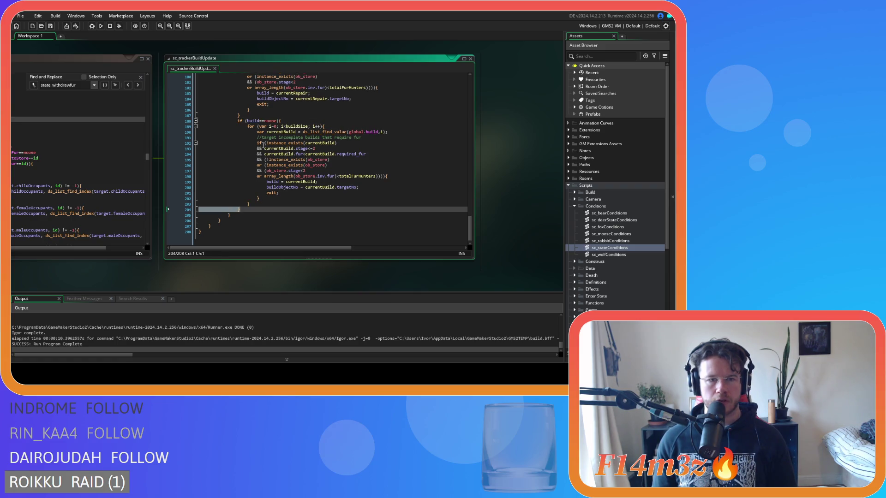
Delete the build==noone wrapper's surplus closing brace line
{"action": "left_click", "coordinate": [298, 118]}
{"action": "left_click", "coordinate": [256, 211]}
{"action": "key", "text": "shift+Home"}
{"action": "key", "text": "BackSpace"}
{"action": "key", "text": "BackSpace"}
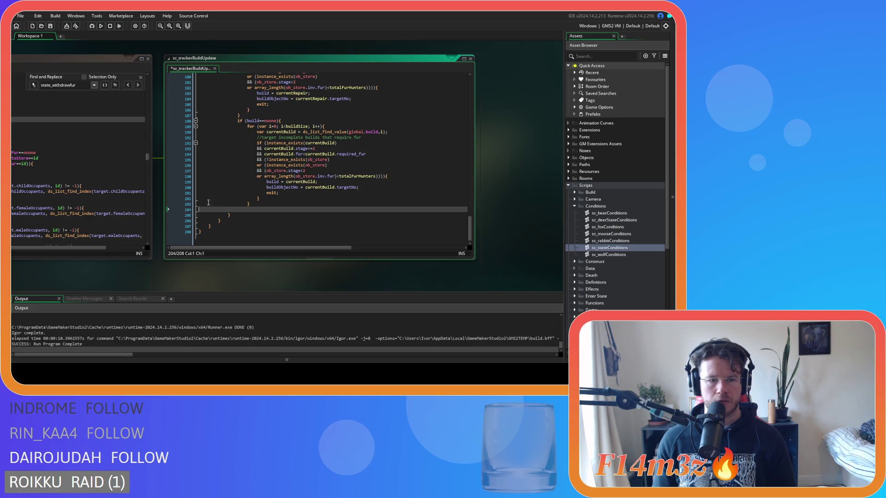
Outdent the build loop at lines 189-203 and delete the build==noone wrapper line
{"action": "mouse_move", "coordinate": [256, 211]}
{"action": "left_mouse_down"}
{"action": "mouse_move", "coordinate": [185, 178]}
{"action": "mouse_move", "coordinate": [164, 131]}
{"action": "left_mouse_up"}
{"action": "key", "text": "shift+Tab"}
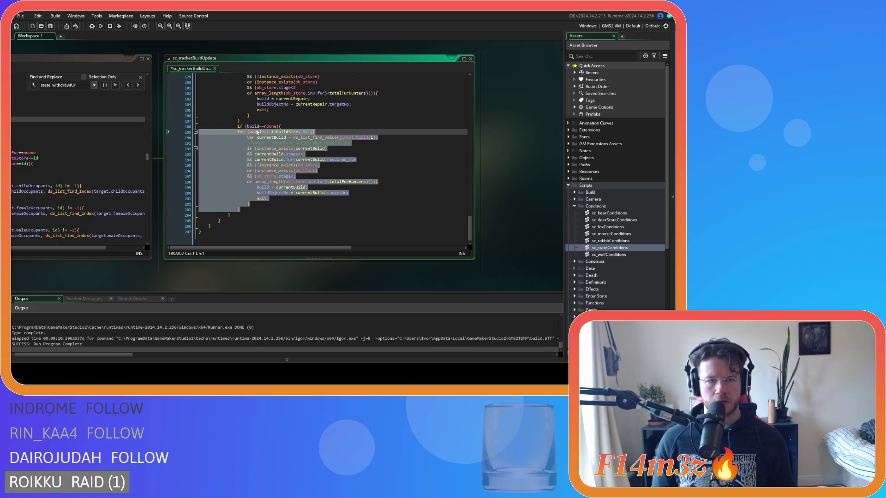
{"action": "left_click", "coordinate": [281, 126]}
{"action": "key", "text": "shift+Home"}
{"action": "key", "text": "BackSpace"}
{"action": "key", "text": "BackSpace"}
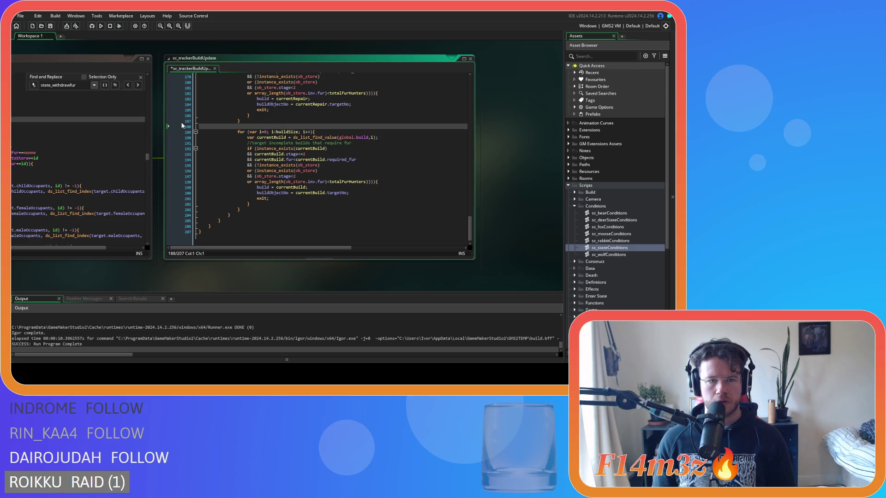
Scroll up to the repair loop and select its exit statement after the buildObjectNo assignment
{"action": "scroll", "coordinate": [280, 163], "scroll_direction": "up", "scroll_amount": 4}
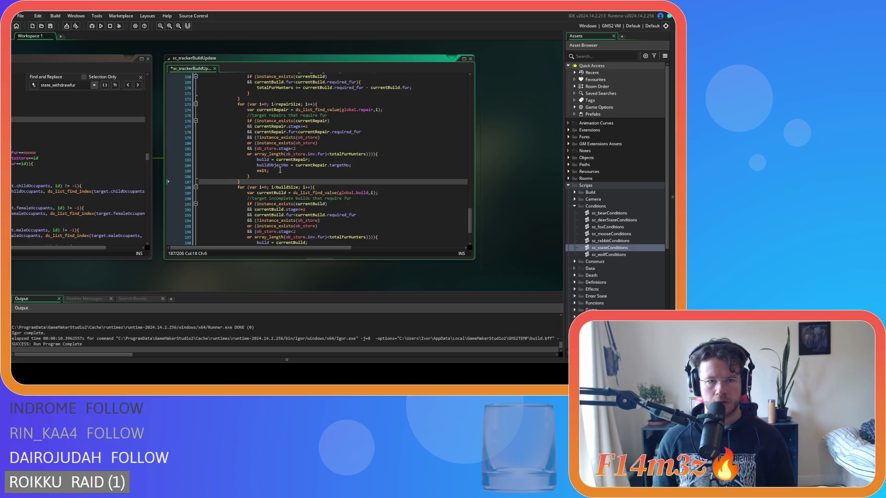
{"action": "scroll", "coordinate": [280, 149], "scroll_direction": "up", "scroll_amount": 8}
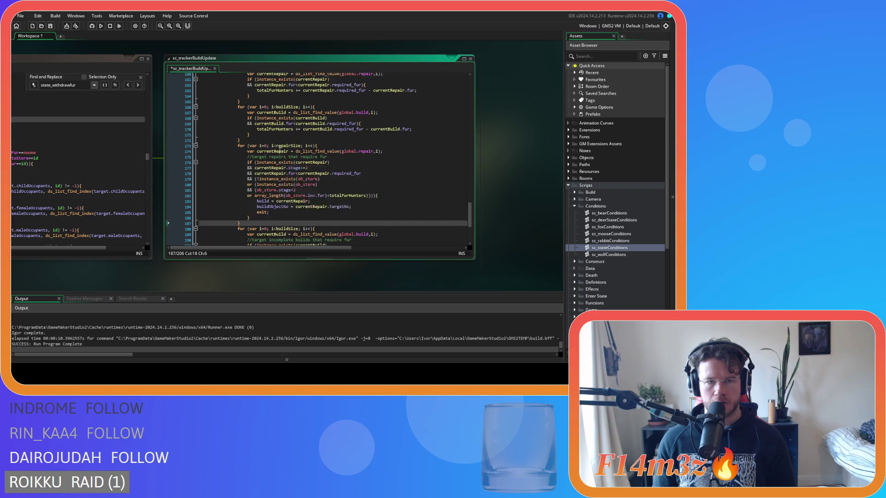
{"action": "scroll", "coordinate": [281, 152], "scroll_direction": "up", "scroll_amount": 2}
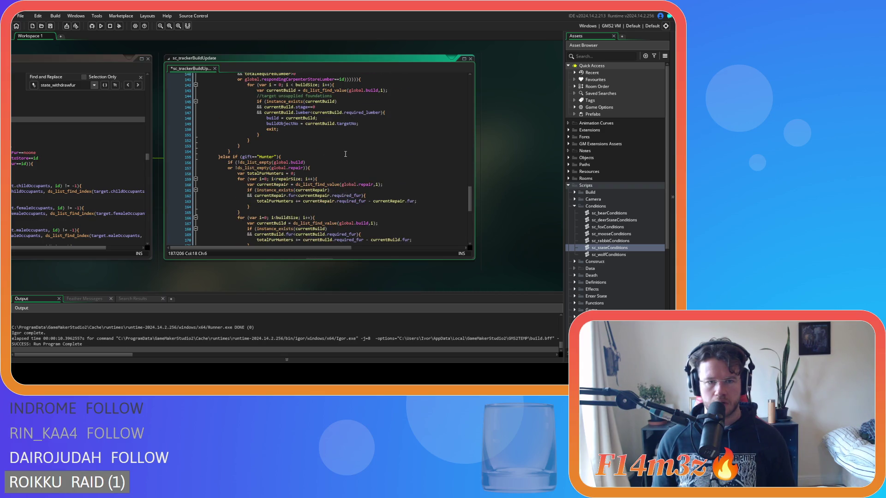
{"action": "scroll", "coordinate": [344, 154], "scroll_direction": "up", "scroll_amount": 2}
{"action": "scroll", "coordinate": [345, 155], "scroll_direction": "up", "scroll_amount": 2}
{"action": "scroll", "coordinate": [345, 157], "scroll_direction": "up", "scroll_amount": 1}
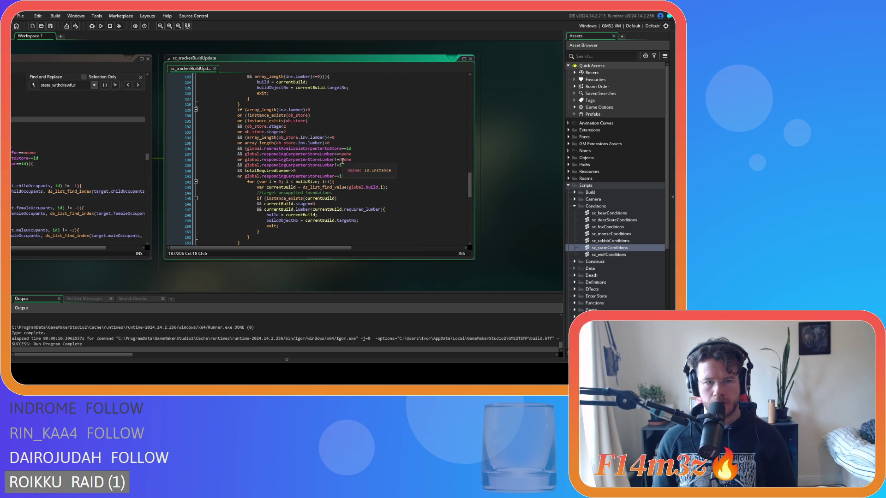
{"action": "scroll", "coordinate": [346, 169], "scroll_direction": "up", "scroll_amount": 1}
{"action": "scroll", "coordinate": [347, 169], "scroll_direction": "up", "scroll_amount": 9}
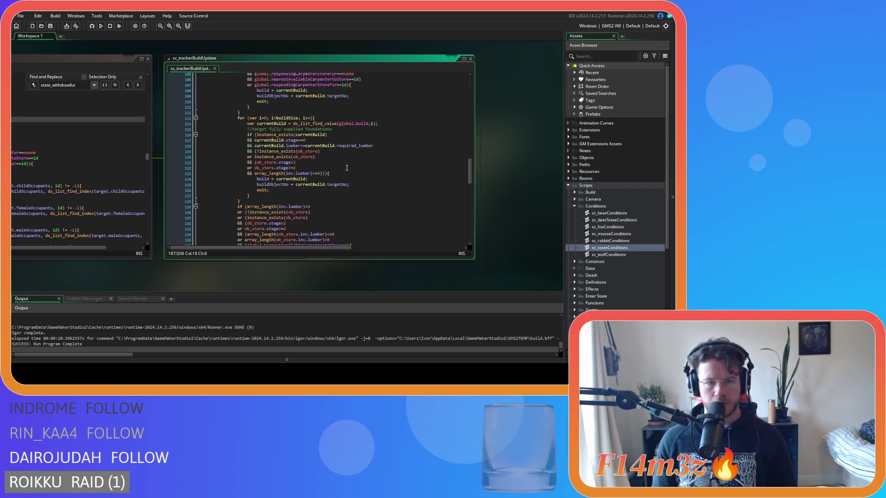
{"action": "scroll", "coordinate": [347, 168], "scroll_direction": "up", "scroll_amount": 8}
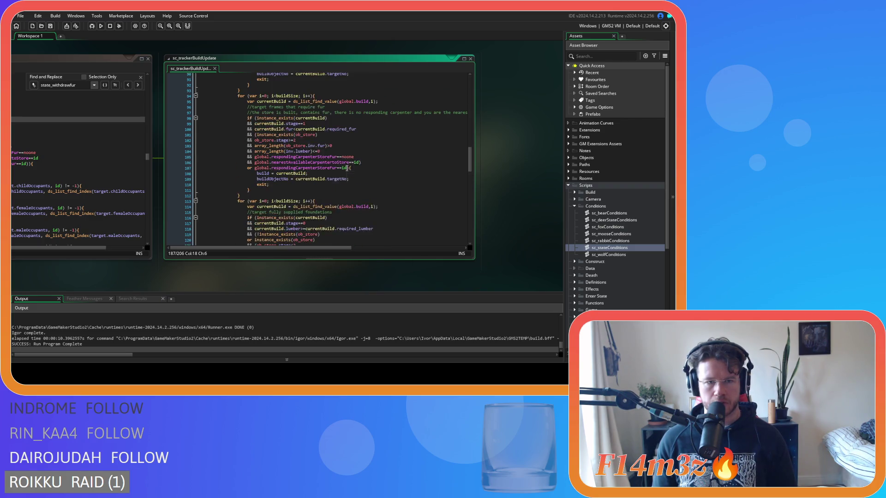
{"action": "scroll", "coordinate": [347, 169], "scroll_direction": "up", "scroll_amount": 8}
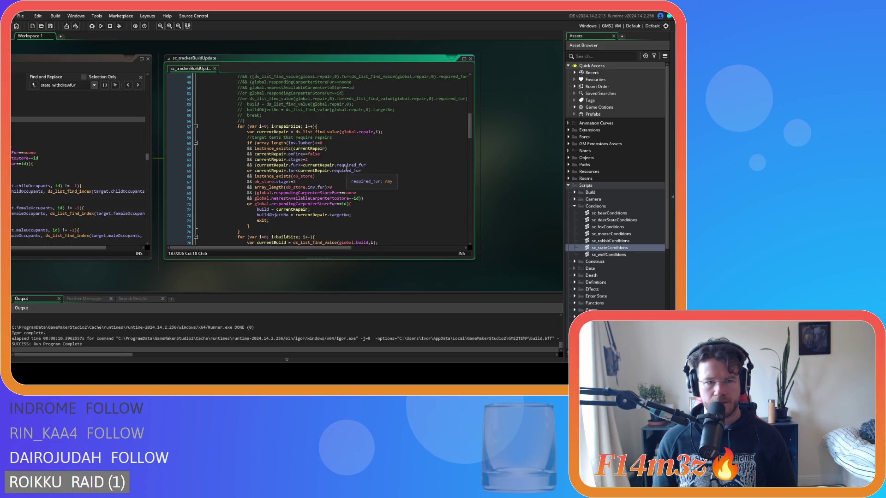
{"action": "scroll", "coordinate": [347, 169], "scroll_direction": "up", "scroll_amount": 12}
{"action": "scroll", "coordinate": [347, 169], "scroll_direction": "down", "scroll_amount": 15}
{"action": "double_click", "coordinate": [262, 175]}
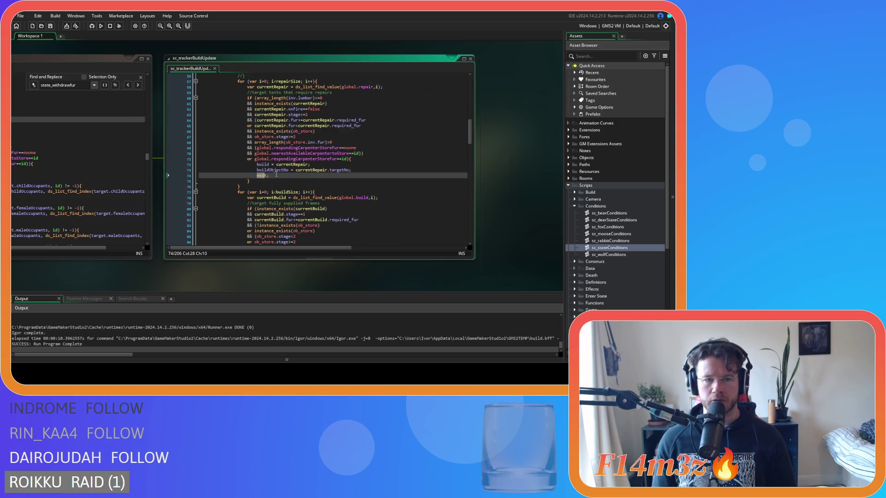
{"action": "left_click_drag", "start_coordinate": [351, 170], "coordinate": [275, 169]}
{"action": "left_click", "coordinate": [355, 170]}
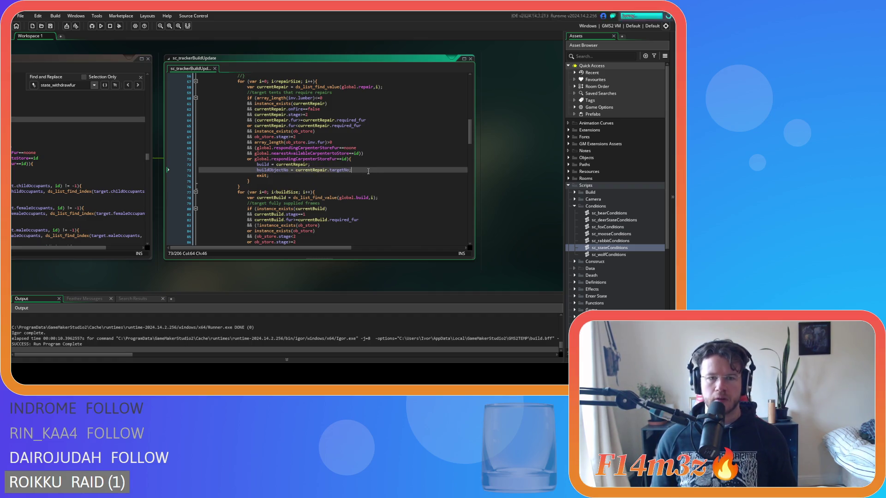
{"action": "left_click", "coordinate": [343, 185]}
{"action": "scroll", "coordinate": [291, 185], "scroll_direction": "up", "scroll_amount": 6}
{"action": "scroll", "coordinate": [295, 184], "scroll_direction": "down", "scroll_amount": 6}
{"action": "mouse_move", "coordinate": [358, 170]}
{"action": "left_mouse_down"}
{"action": "mouse_move", "coordinate": [257, 171]}
{"action": "mouse_move", "coordinate": [277, 185]}
{"action": "mouse_move", "coordinate": [296, 243]}
{"action": "mouse_move", "coordinate": [355, 170]}
{"action": "left_mouse_up"}
{"action": "left_click", "coordinate": [358, 170]}
{"action": "double_click", "coordinate": [272, 170]}
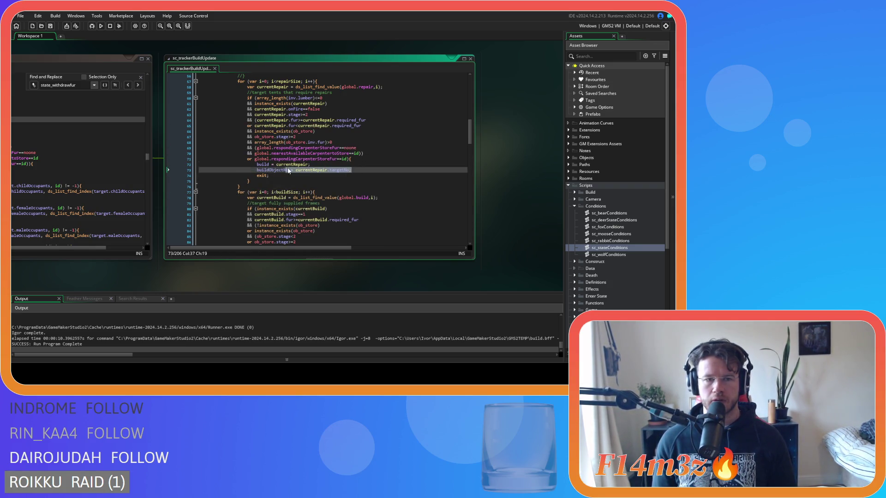
{"action": "scroll", "coordinate": [376, 187], "scroll_direction": "up", "scroll_amount": 10}
{"action": "scroll", "coordinate": [398, 163], "scroll_direction": "up", "scroll_amount": 2}
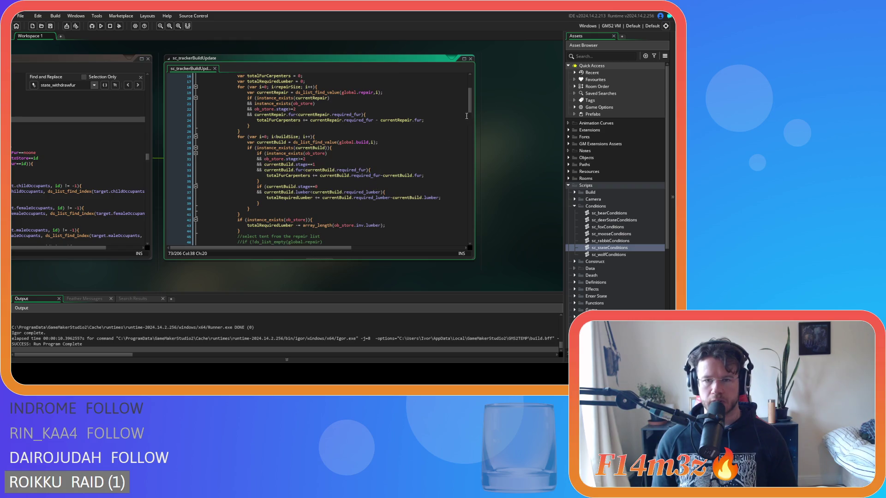
{"action": "scroll", "coordinate": [465, 118], "scroll_direction": "up", "scroll_amount": 2}
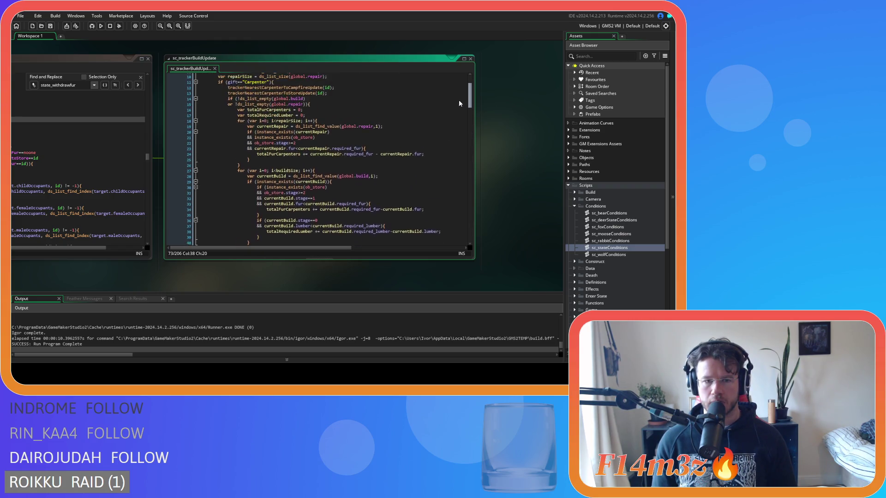
{"action": "scroll", "coordinate": [459, 104], "scroll_direction": "down", "scroll_amount": 5}
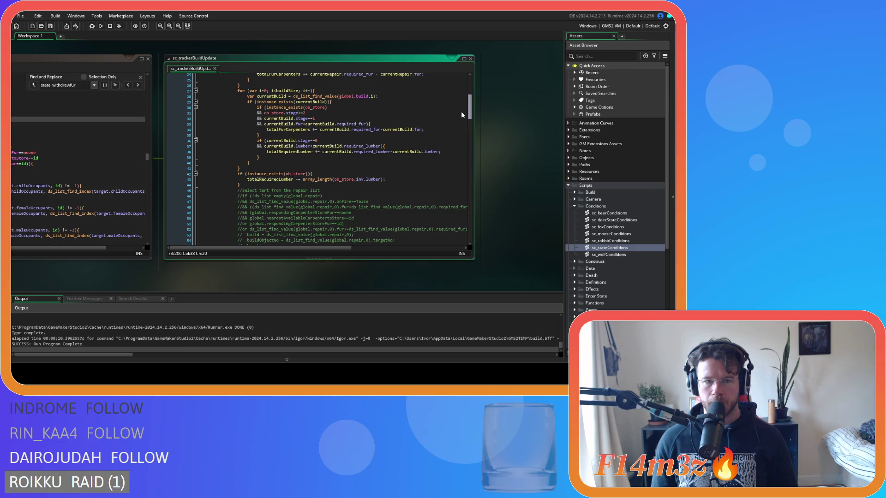
{"action": "scroll", "coordinate": [457, 99], "scroll_direction": "up", "scroll_amount": 6}
{"action": "scroll", "coordinate": [458, 96], "scroll_direction": "down", "scroll_amount": 2}
{"action": "scroll", "coordinate": [456, 92], "scroll_direction": "up", "scroll_amount": 3}
{"action": "scroll", "coordinate": [461, 99], "scroll_direction": "down", "scroll_amount": 5}
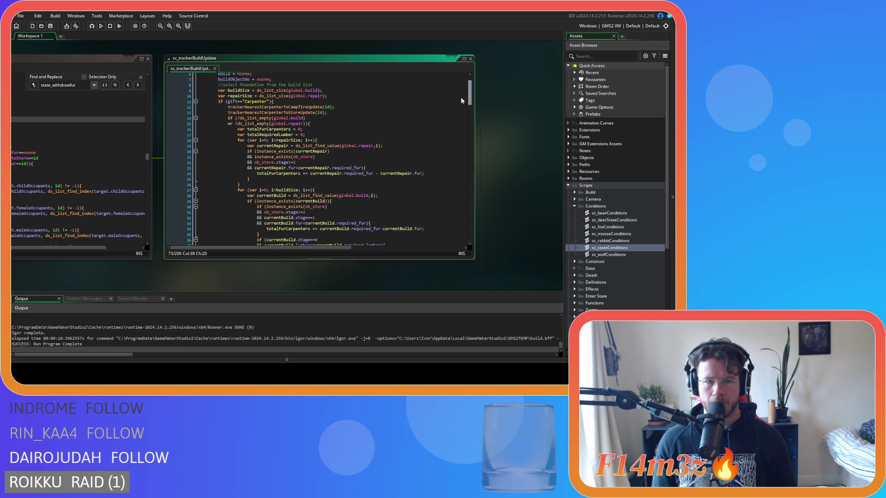
{"action": "scroll", "coordinate": [462, 110], "scroll_direction": "down", "scroll_amount": 11}
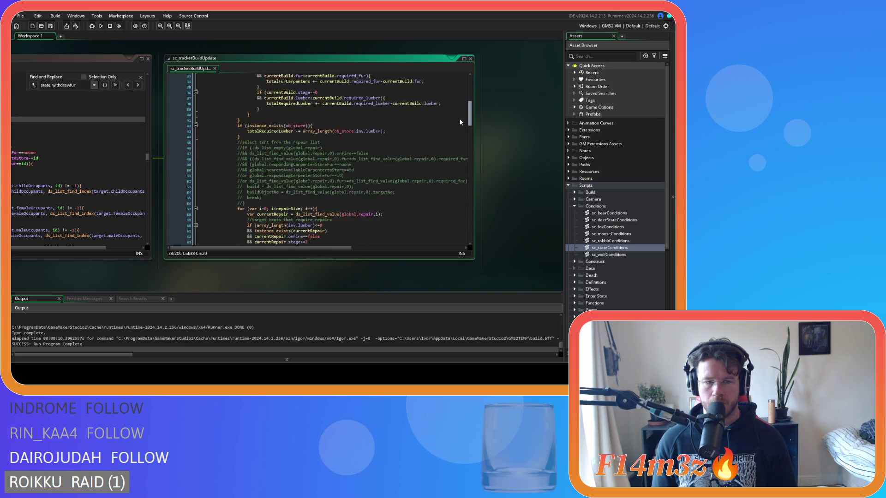
{"action": "scroll", "coordinate": [457, 137], "scroll_direction": "down", "scroll_amount": 9}
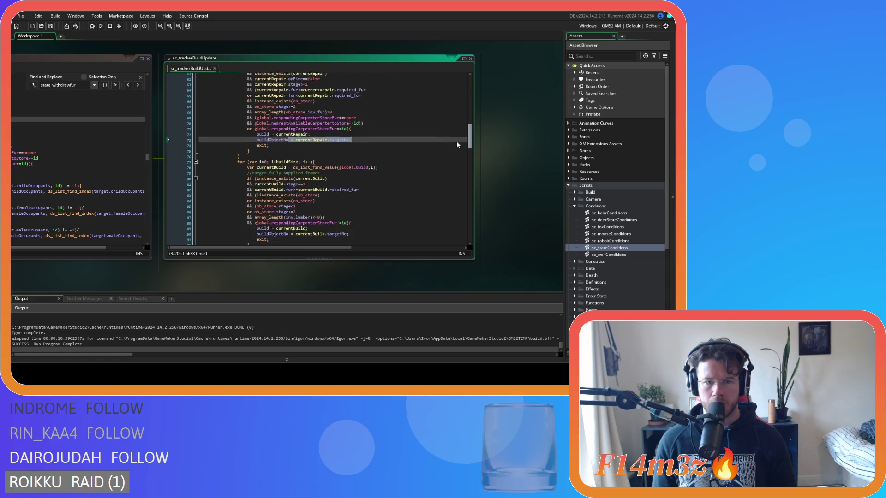
{"action": "scroll", "coordinate": [455, 157], "scroll_direction": "down", "scroll_amount": 3}
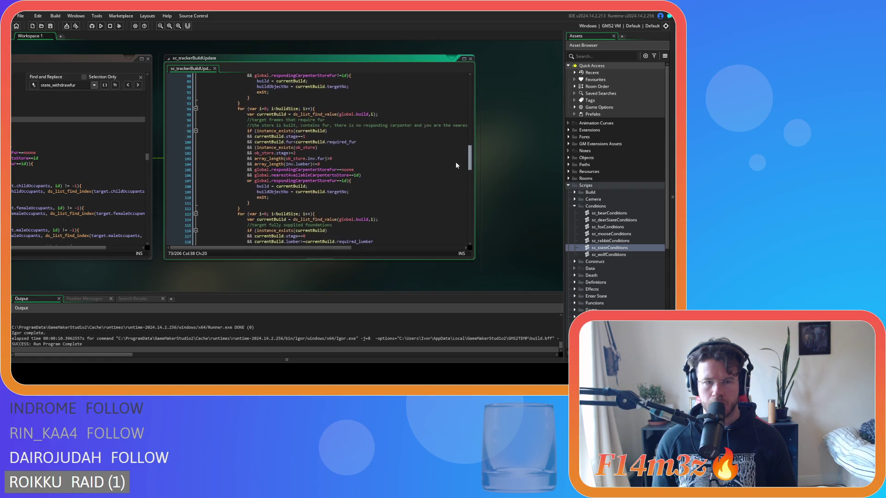
{"action": "left_click", "coordinate": [446, 158]}
{"action": "key", "text": "ctrl+f"}
{"action": "type", "text": "build=="}
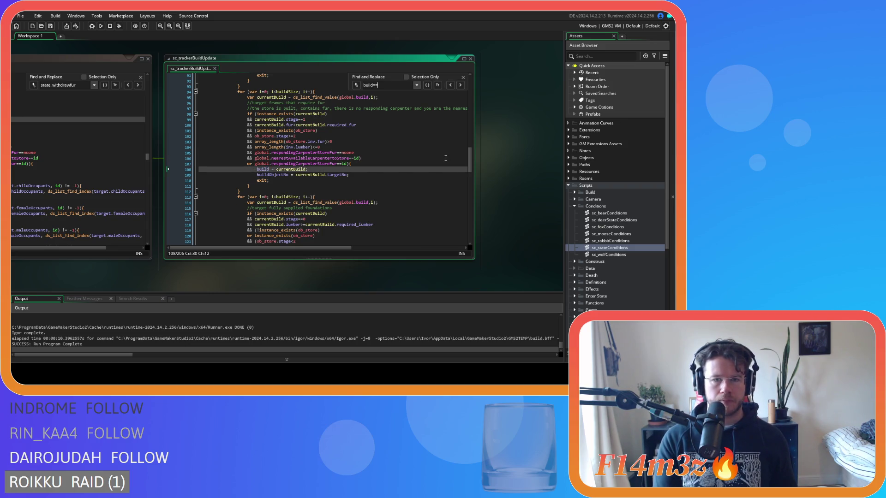
{"action": "left_click", "coordinate": [463, 77]}
{"action": "left_click", "coordinate": [436, 140]}
{"action": "left_click", "coordinate": [364, 148]}
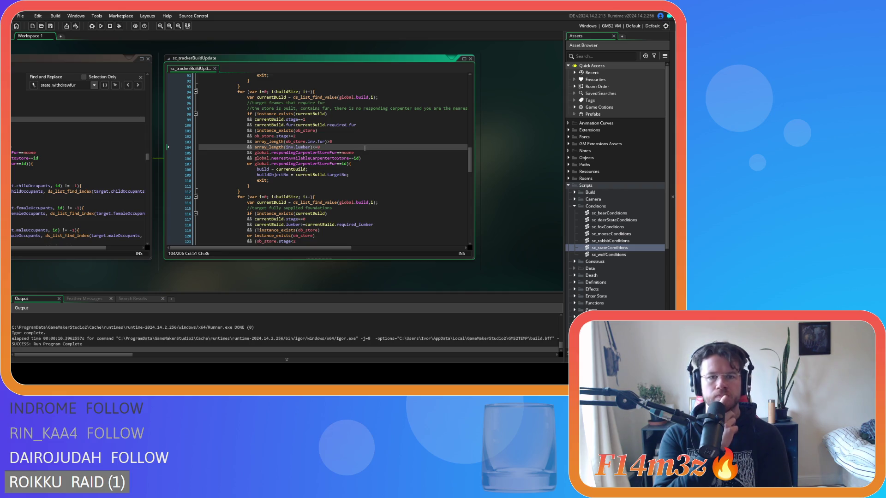
{"action": "left_click", "coordinate": [347, 164]}
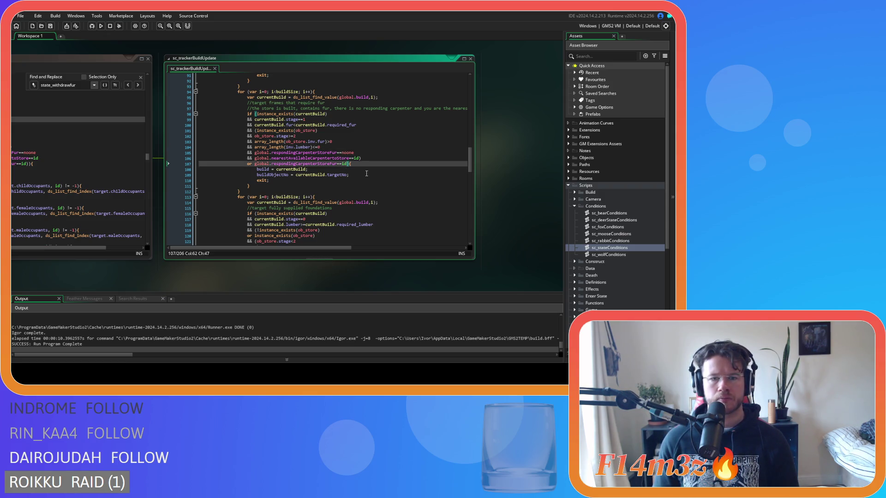
{"action": "left_click", "coordinate": [368, 158]}
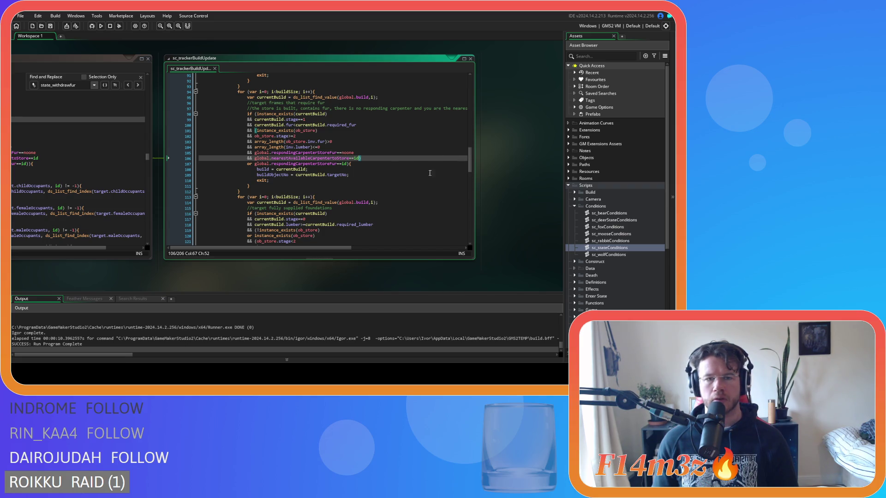
{"action": "scroll", "coordinate": [378, 192], "scroll_direction": "up", "scroll_amount": 1}
{"action": "key", "text": "Down"}
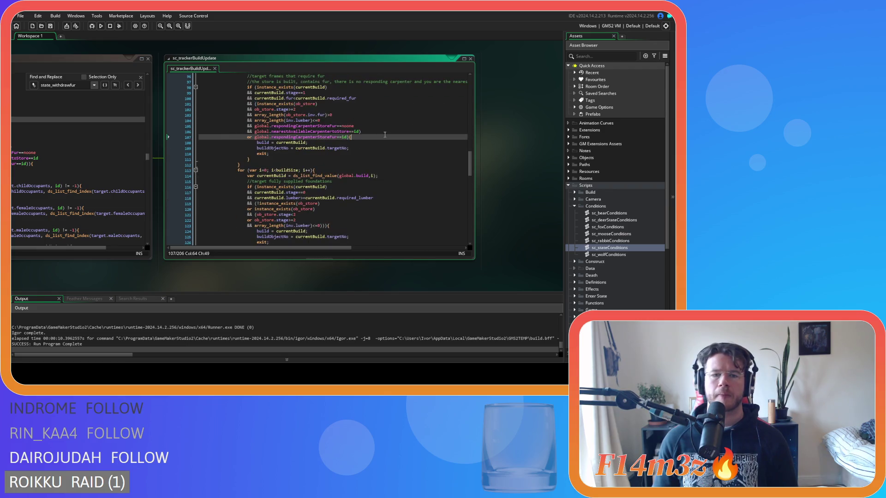
{"action": "scroll", "coordinate": [378, 192], "scroll_direction": "up", "scroll_amount": 7}
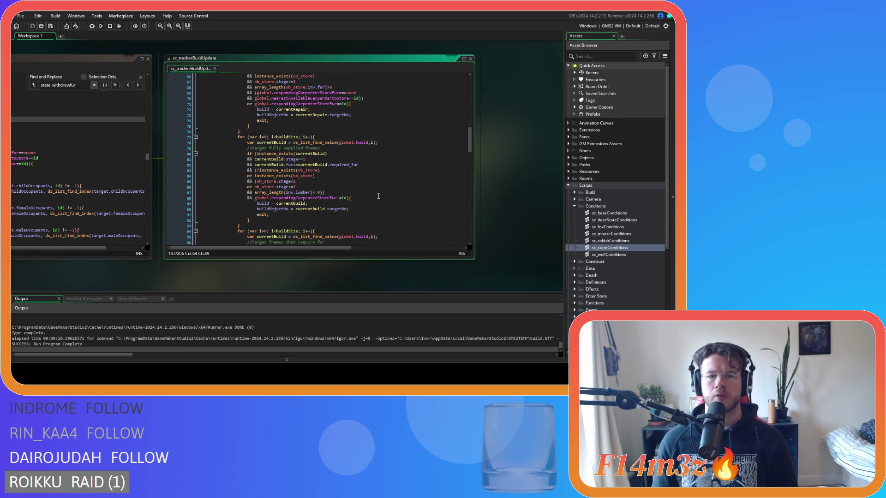
{"action": "scroll", "coordinate": [354, 204], "scroll_direction": "up", "scroll_amount": 5}
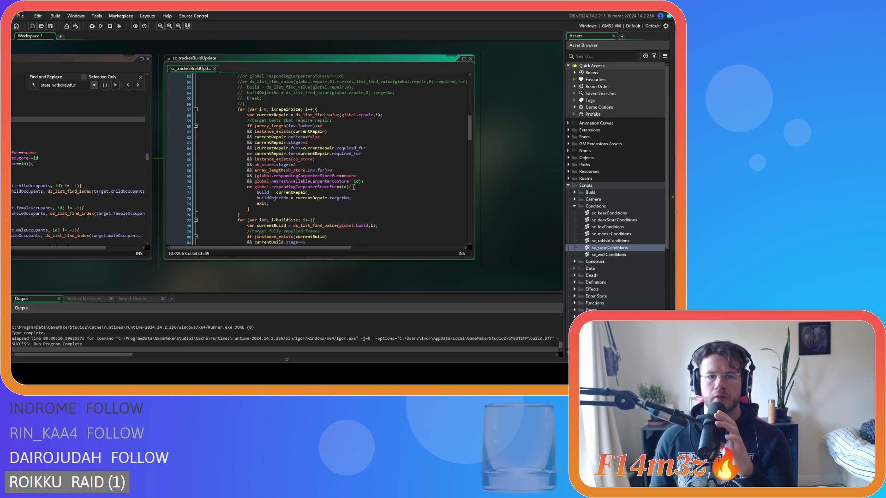
{"action": "left_click", "coordinate": [352, 187]}
{"action": "key", "text": "Left"}
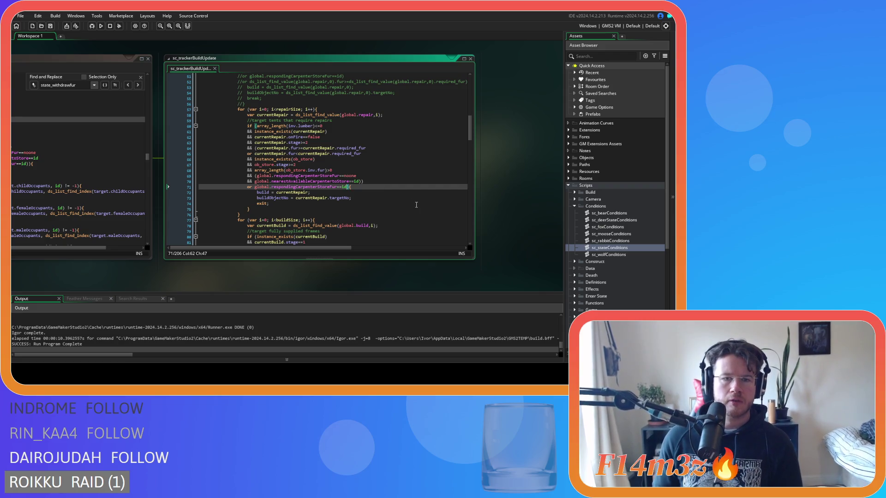
{"action": "scroll", "coordinate": [374, 215], "scroll_direction": "down", "scroll_amount": 6}
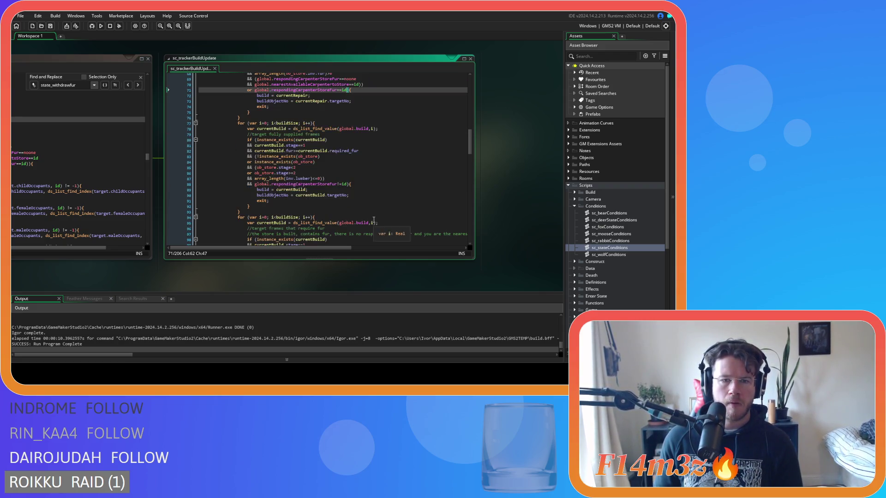
{"action": "key", "text": "Down"}
{"action": "key", "text": "Down"}
{"action": "key", "text": "Down"}
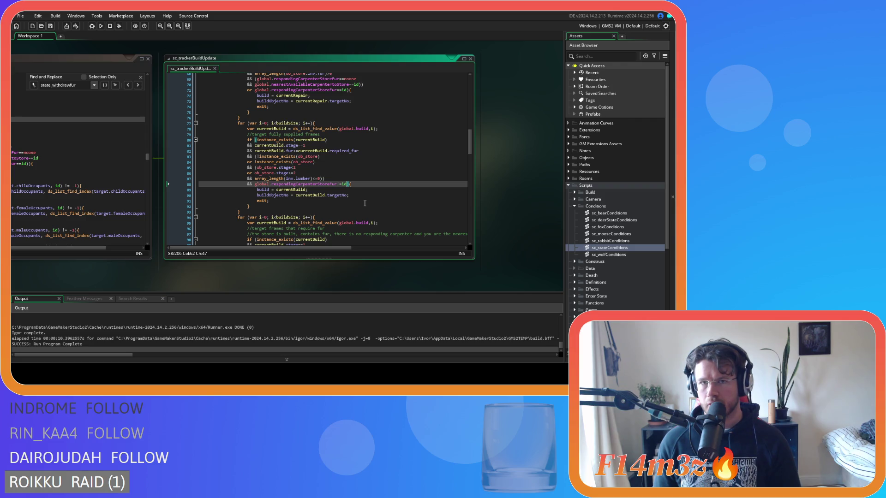
{"action": "scroll", "coordinate": [364, 203], "scroll_direction": "up", "scroll_amount": 6}
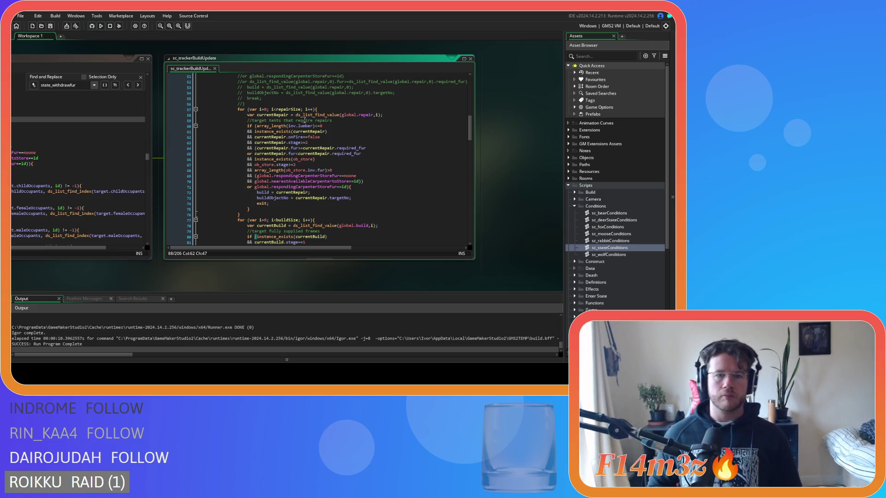
{"action": "left_click", "coordinate": [328, 137]}
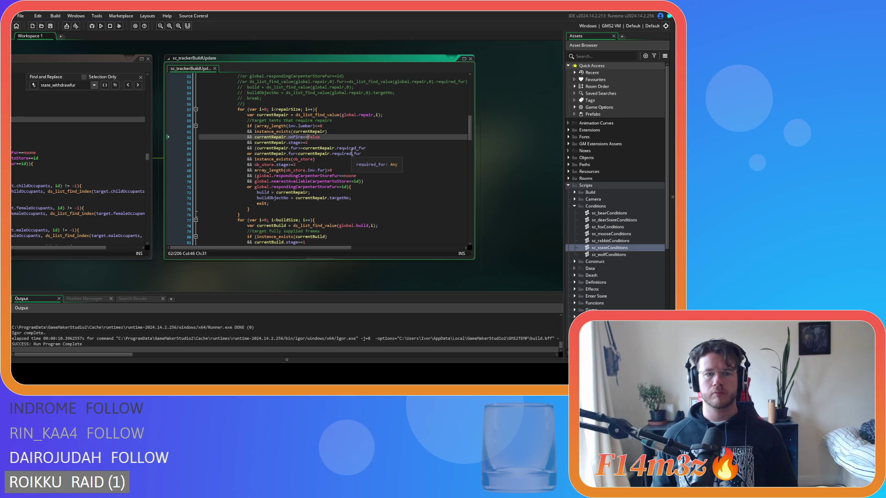
{"action": "key", "text": "Down"}
{"action": "key", "text": "Down"}
{"action": "key", "text": "Down"}
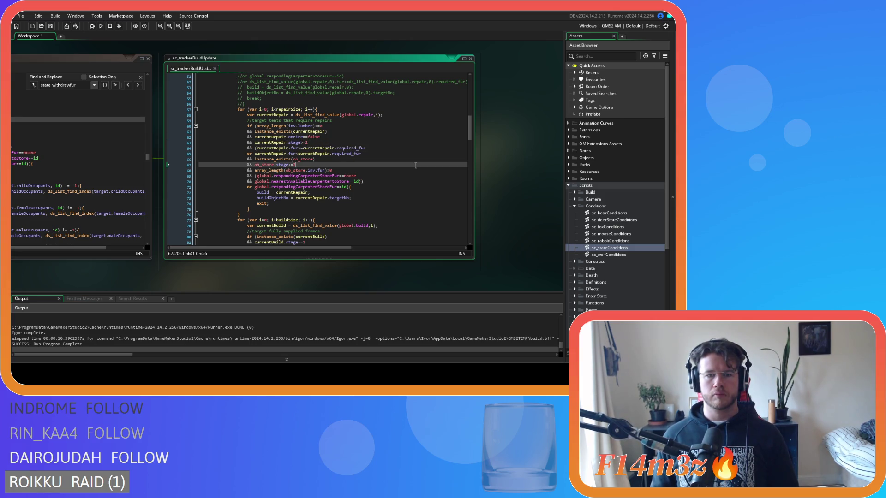
{"action": "left_click", "coordinate": [420, 189]}
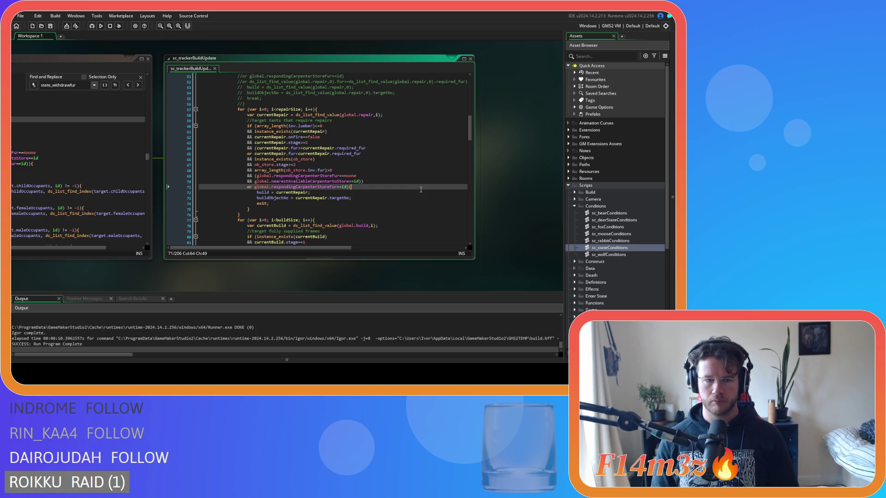
{"action": "scroll", "coordinate": [421, 190], "scroll_direction": "down", "scroll_amount": 6}
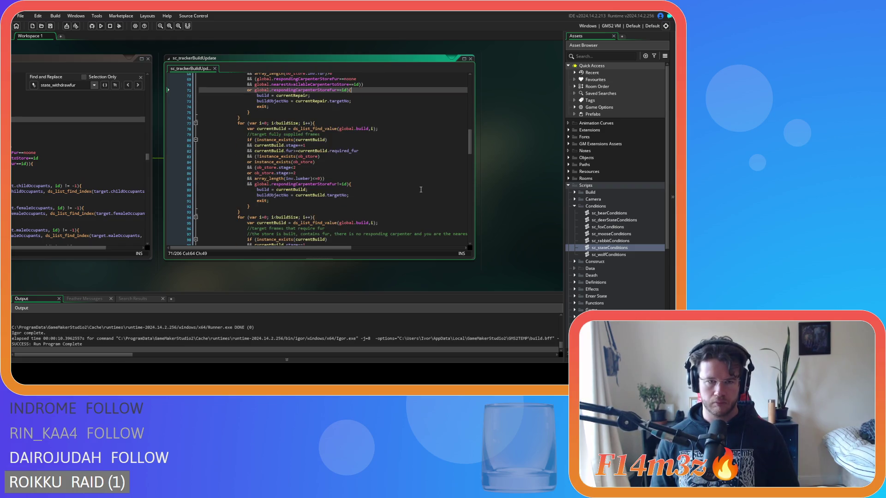
{"action": "scroll", "coordinate": [420, 189], "scroll_direction": "down", "scroll_amount": 1}
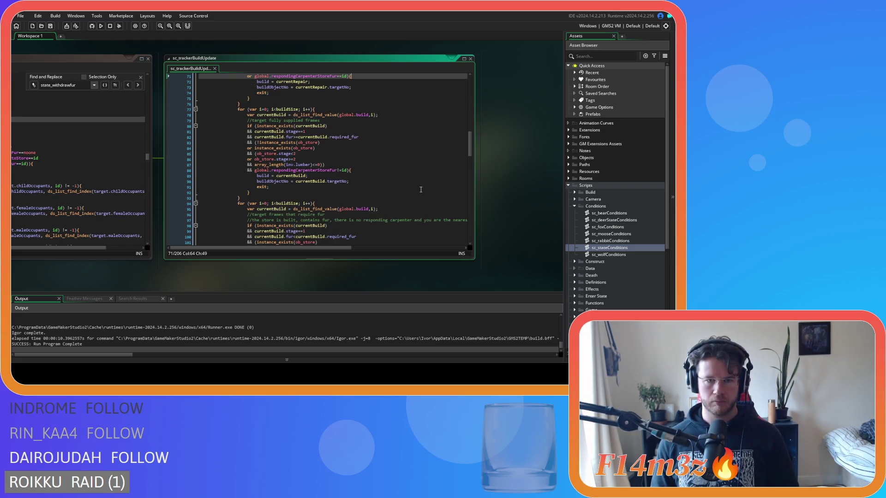
{"action": "left_click", "coordinate": [407, 170]}
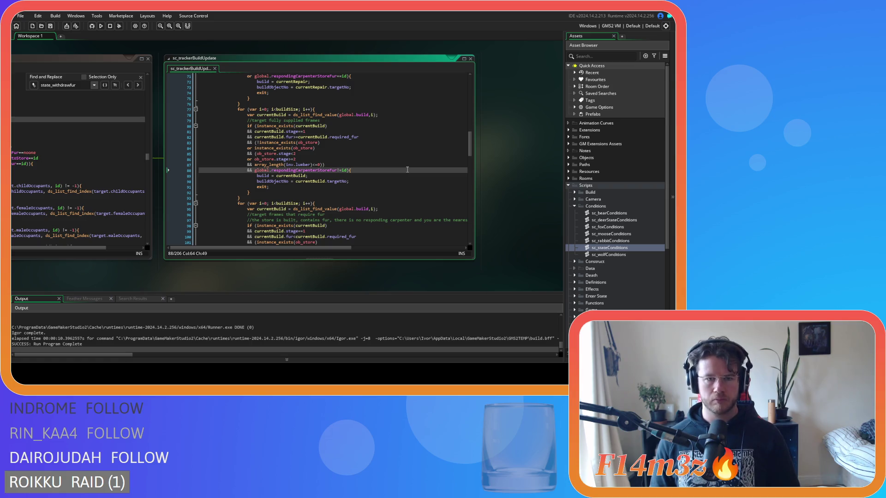
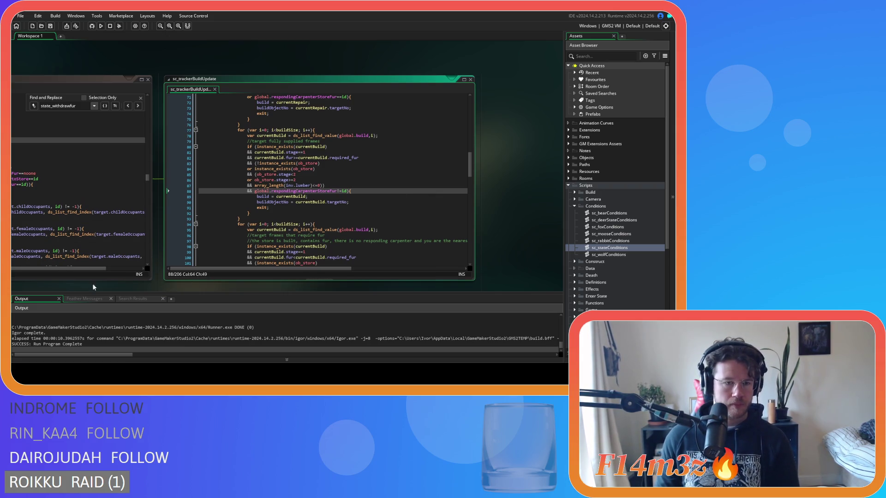
Pan right until sc_stateConditions is fully visible and place the cursor at line 2052
{"action": "left_click_drag", "start_coordinate": [72, 283], "coordinate": [305, 292]}
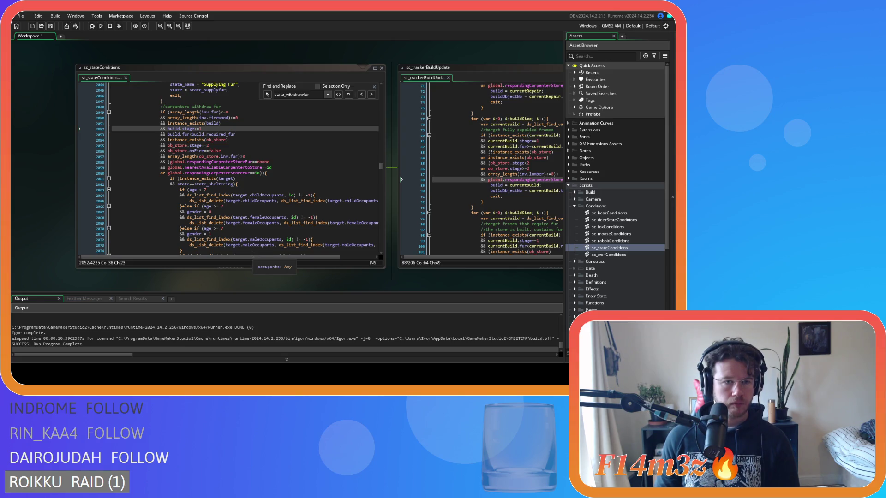
{"action": "left_click", "coordinate": [207, 130]}
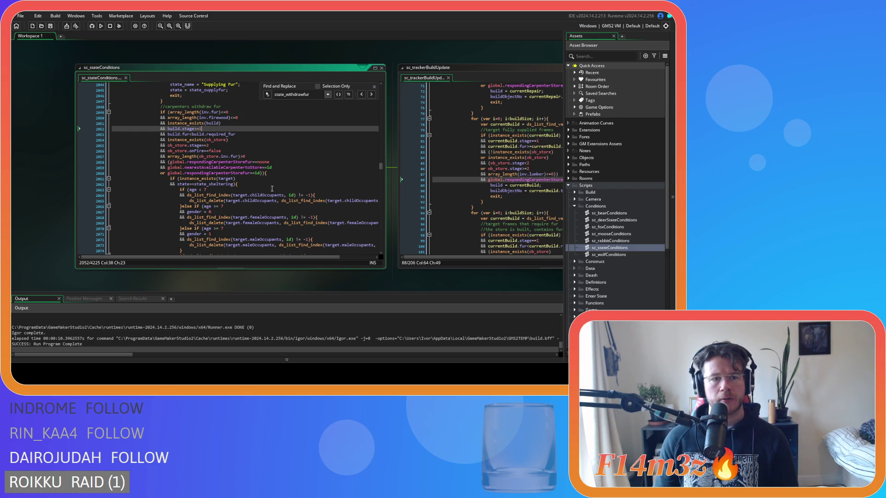
{"action": "left_click", "coordinate": [268, 180]}
{"action": "left_click", "coordinate": [262, 173]}
{"action": "key", "text": "Right"}
{"action": "key", "text": "Left"}
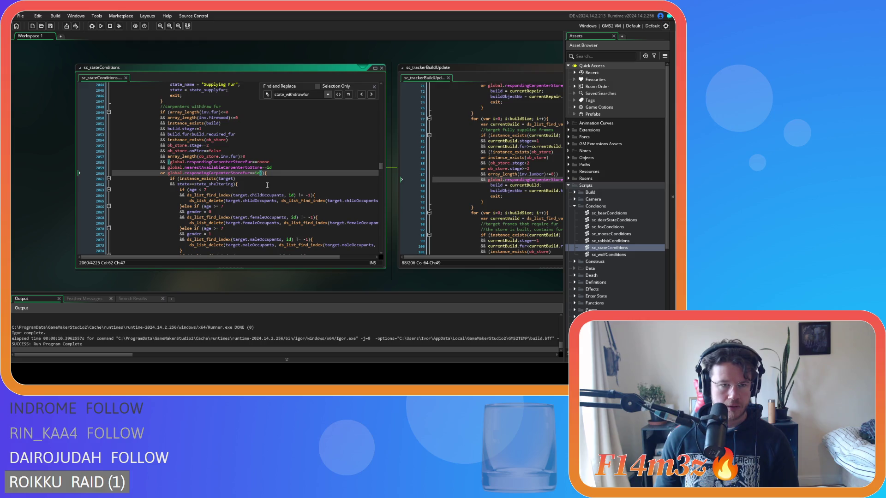
{"action": "key", "text": "Right"}
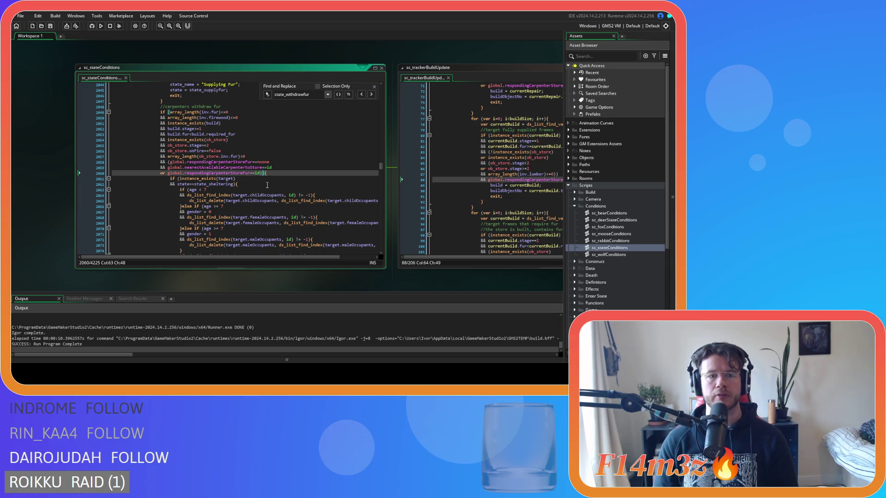
{"action": "key", "text": "Left"}
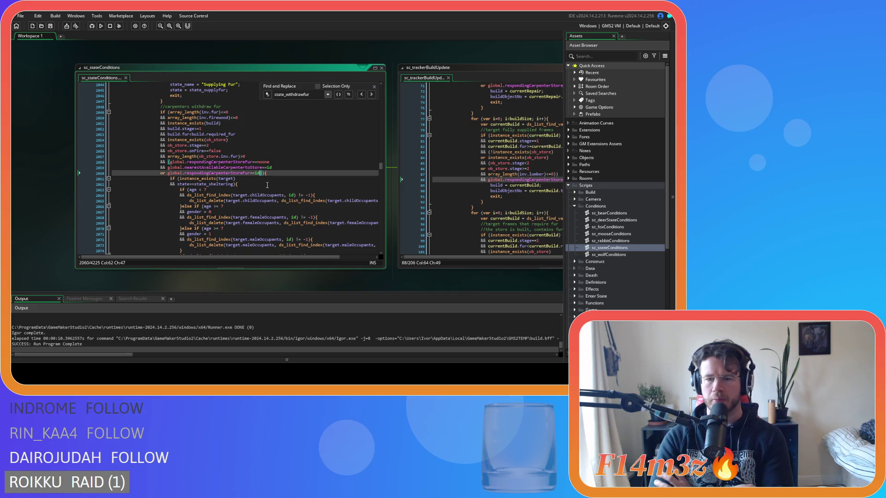
{"action": "left_click_drag", "start_coordinate": [401, 276], "coordinate": [221, 256]}
Scroll sc_trackerBuildUpdate to the fur-frame loop and select the exit; statement on line 110
{"action": "scroll", "coordinate": [347, 205], "scroll_direction": "down", "scroll_amount": 7}
{"action": "scroll", "coordinate": [347, 205], "scroll_direction": "up", "scroll_amount": 3}
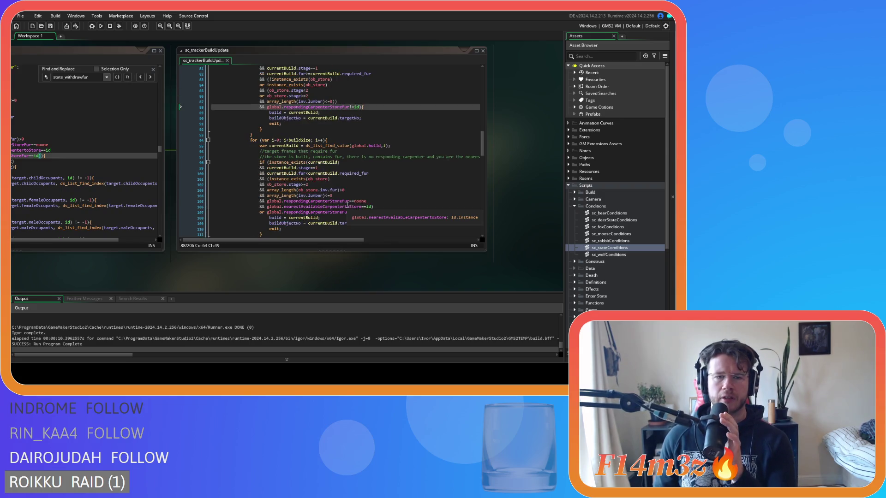
{"action": "scroll", "coordinate": [347, 204], "scroll_direction": "down", "scroll_amount": 3}
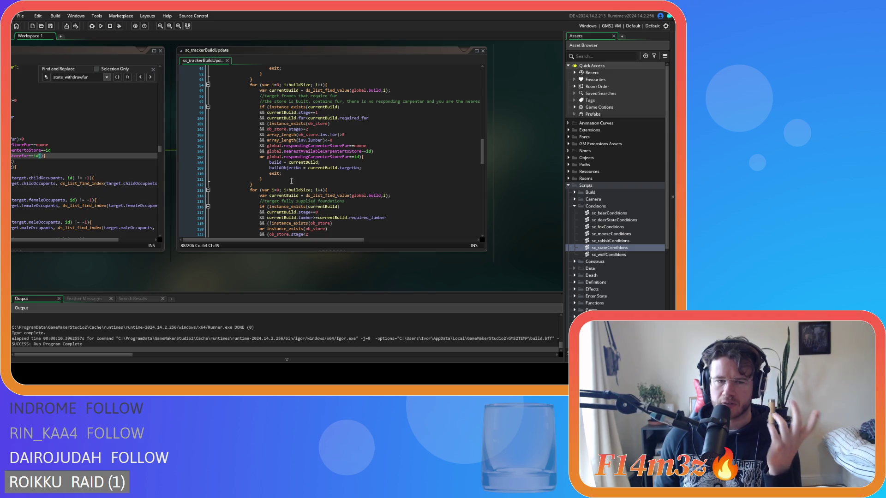
{"action": "double_click", "coordinate": [276, 173]}
{"action": "left_click_drag", "start_coordinate": [277, 175], "coordinate": [288, 174]}
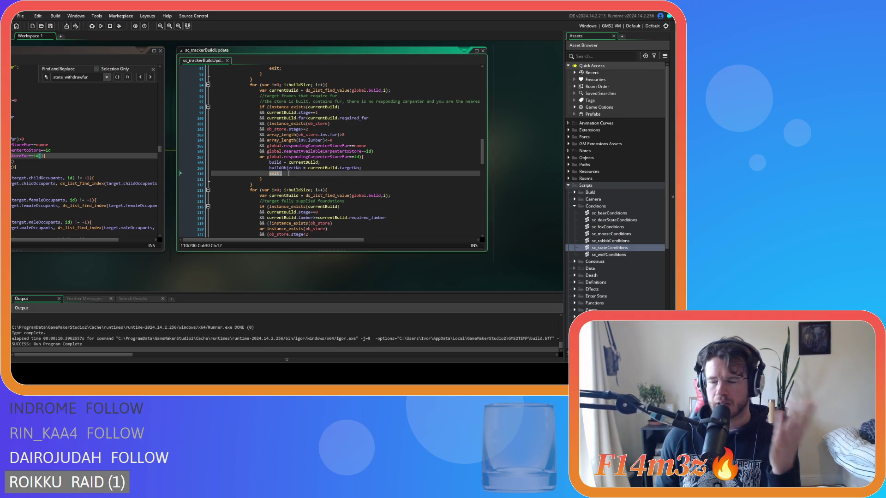
Move up to the build assignment on line 108, then pan back toward sc_stateConditions
{"action": "scroll", "coordinate": [289, 174], "scroll_direction": "down", "scroll_amount": 3}
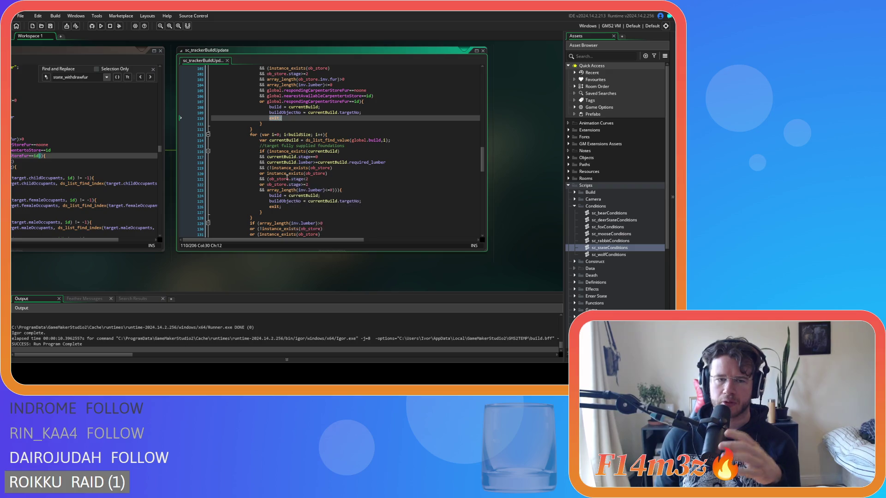
{"action": "scroll", "coordinate": [305, 103], "scroll_direction": "down", "scroll_amount": 2}
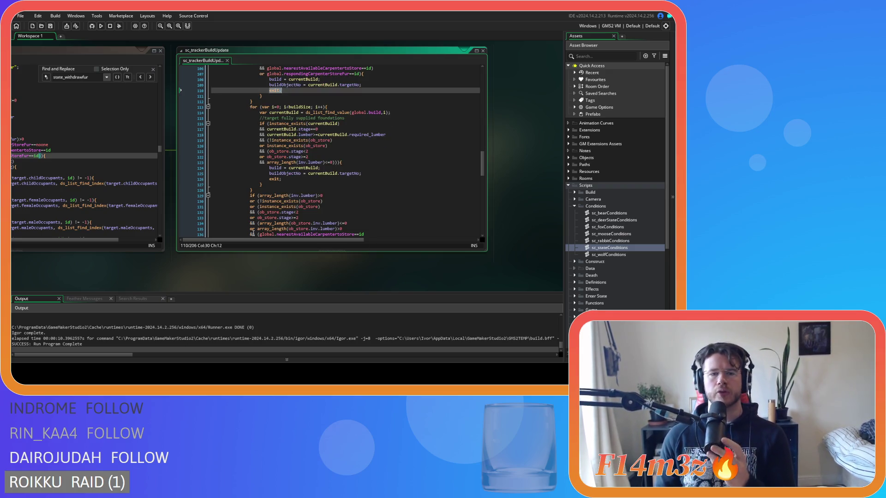
{"action": "scroll", "coordinate": [299, 156], "scroll_direction": "up", "scroll_amount": 1}
{"action": "key", "text": "Up"}
{"action": "key", "text": "Up"}
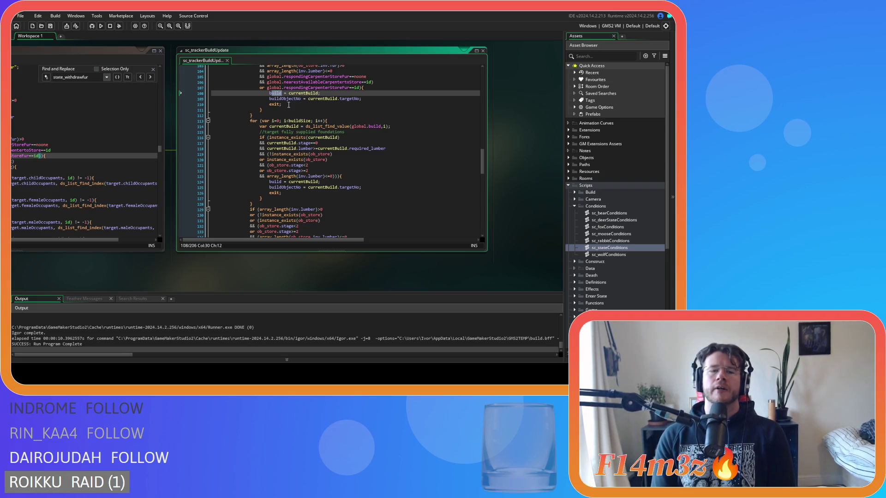
{"action": "scroll", "coordinate": [260, 204], "scroll_direction": "up", "scroll_amount": 3}
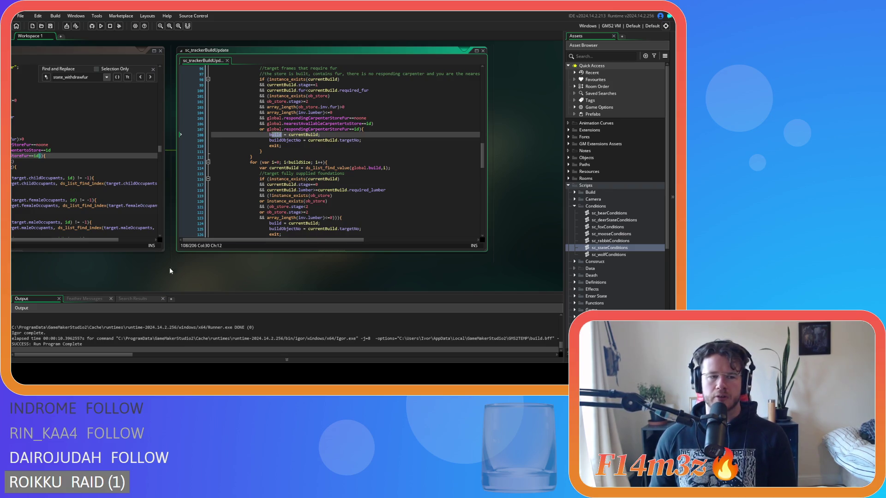
{"action": "left_click_drag", "start_coordinate": [123, 275], "coordinate": [280, 277]}
Fit both scripts on screen, mark the fur-targeting loop's end, and close Find and Replace in sc_stateConditions
{"action": "left_click_drag", "start_coordinate": [178, 268], "coordinate": [133, 272]}
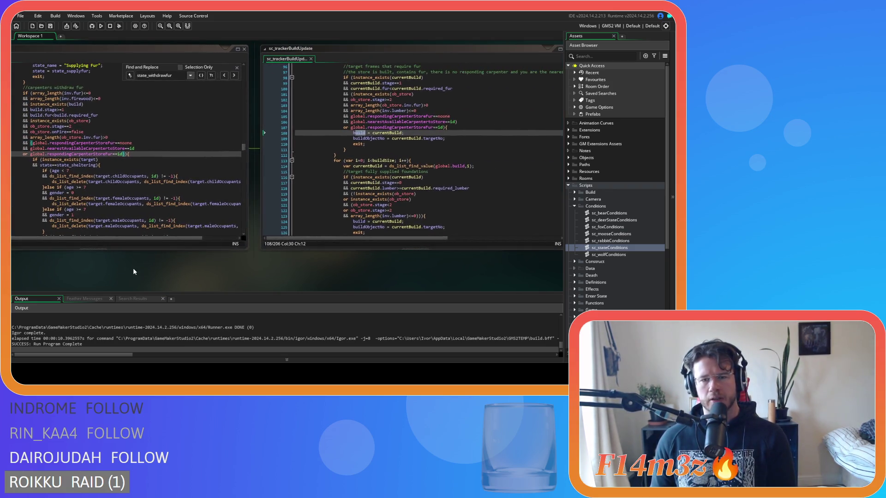
{"action": "scroll", "coordinate": [222, 267], "scroll_direction": "left", "scroll_amount": 3}
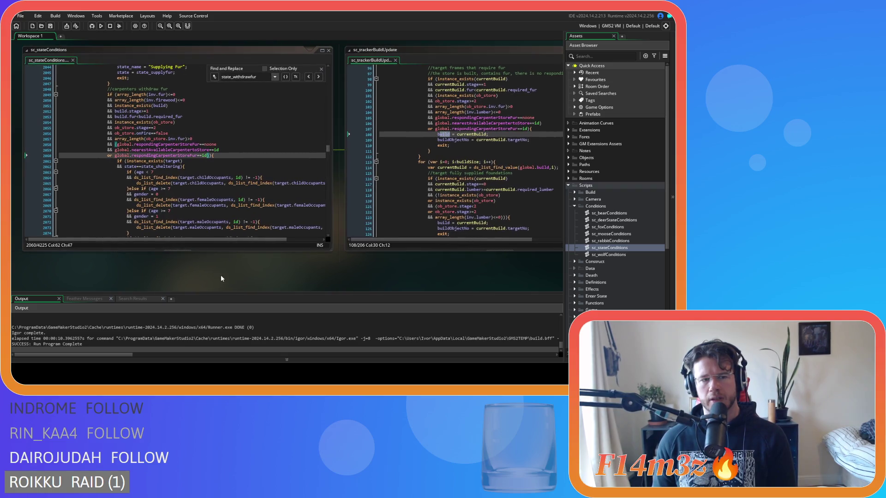
{"action": "left_click", "coordinate": [470, 156]}
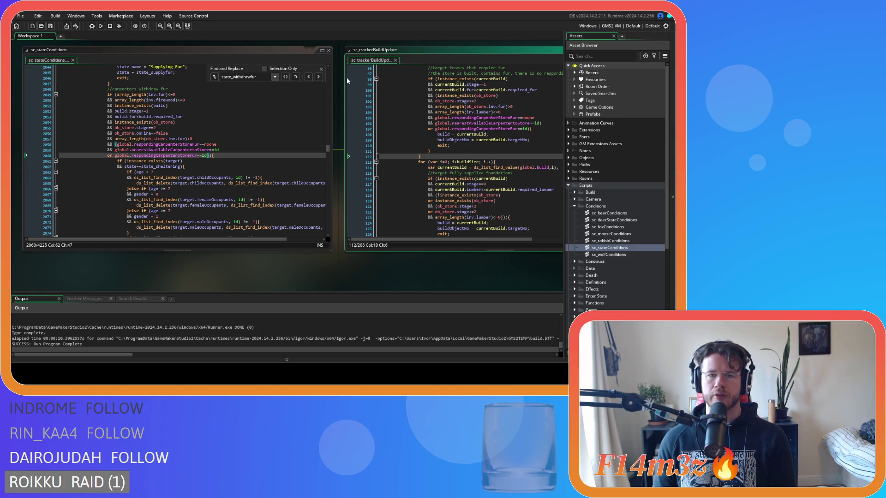
{"action": "left_click", "coordinate": [278, 158]}
{"action": "key", "text": "Escape"}
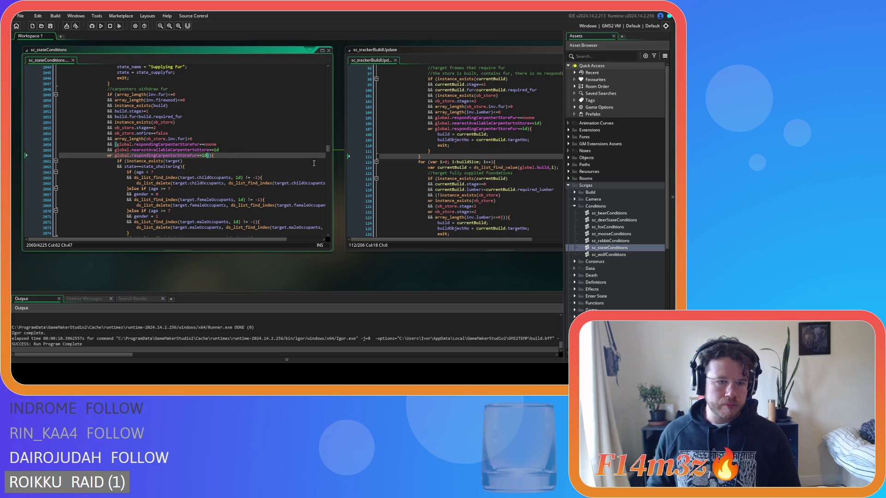
{"action": "left_click", "coordinate": [323, 161]}
{"action": "left_click_drag", "start_coordinate": [328, 152], "coordinate": [327, 149]}
{"action": "left_click", "coordinate": [243, 145]}
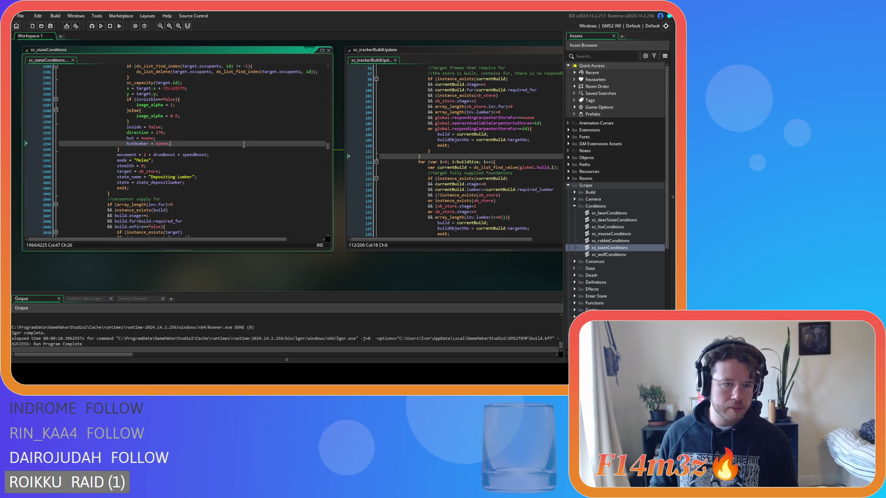
{"action": "key", "text": "ctrl+f"}
{"action": "type", "text": "state_f"}
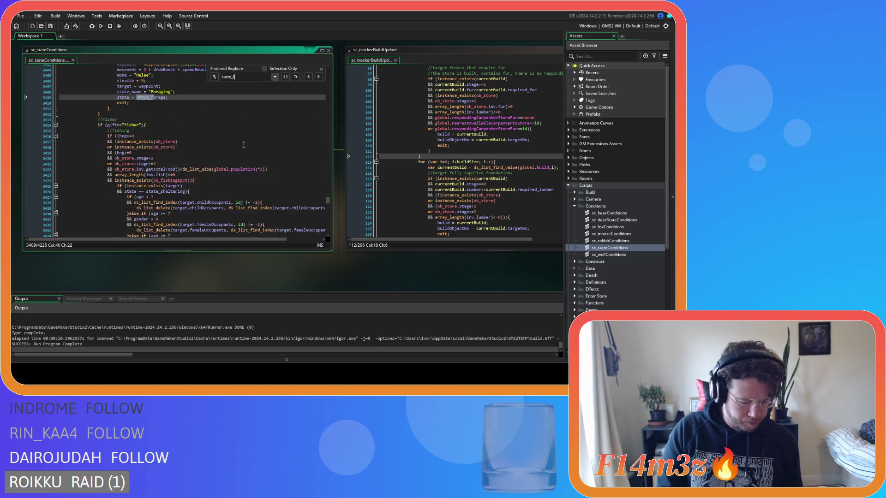
{"action": "type", "text": "ueltent"}
{"action": "scroll", "coordinate": [242, 157], "scroll_direction": "up", "scroll_amount": 10}
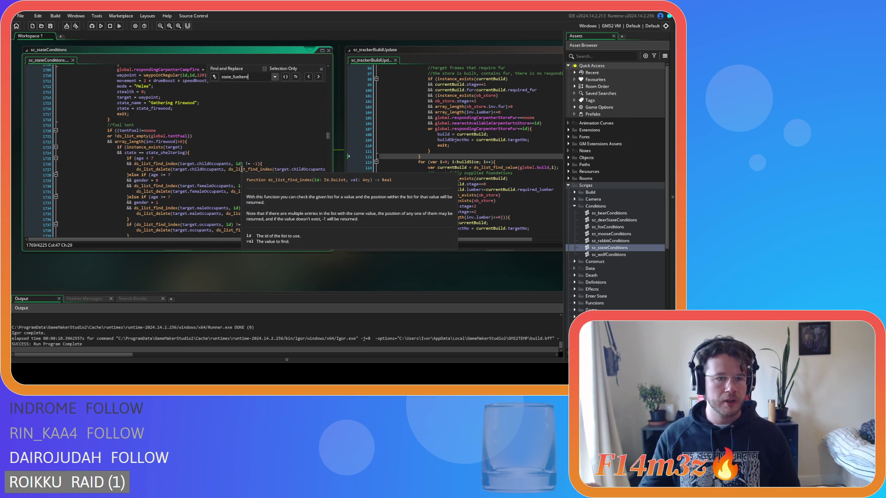
{"action": "scroll", "coordinate": [242, 169], "scroll_direction": "up", "scroll_amount": 9}
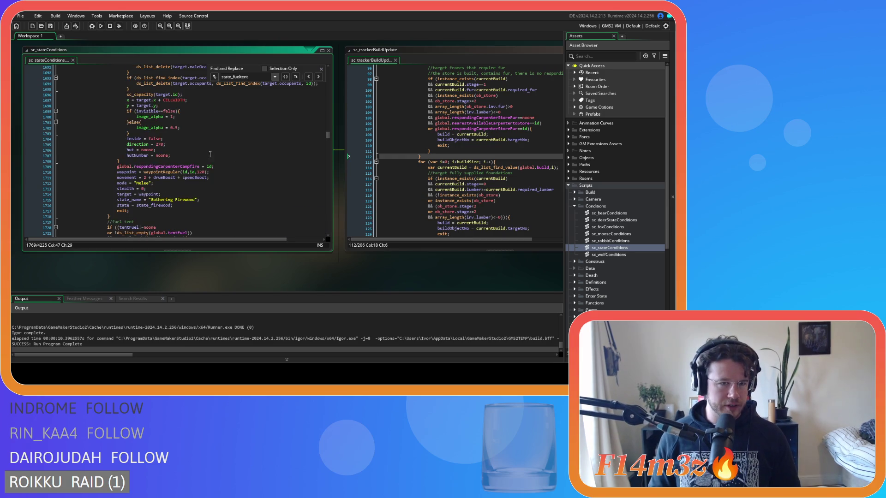
{"action": "scroll", "coordinate": [223, 207], "scroll_direction": "up", "scroll_amount": 3}
{"action": "scroll", "coordinate": [223, 207], "scroll_direction": "down", "scroll_amount": 20}
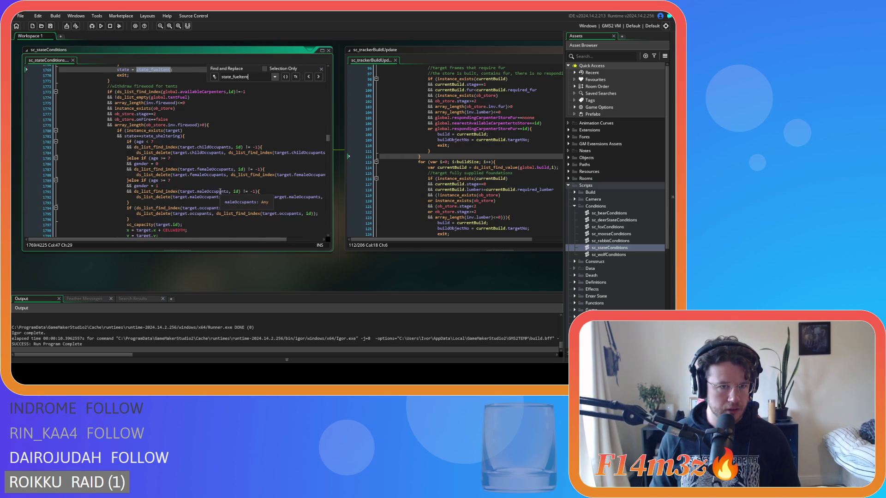
{"action": "scroll", "coordinate": [220, 192], "scroll_direction": "down", "scroll_amount": 7}
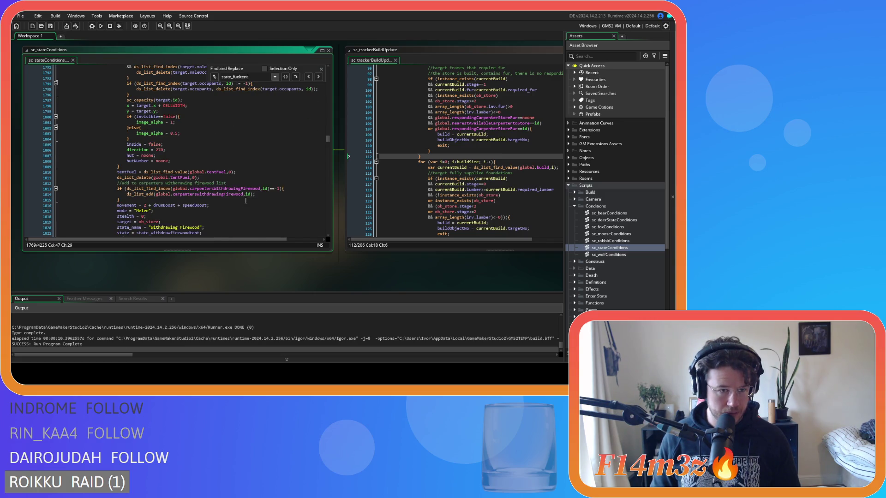
{"action": "scroll", "coordinate": [246, 201], "scroll_direction": "down", "scroll_amount": 4}
{"action": "scroll", "coordinate": [246, 200], "scroll_direction": "up", "scroll_amount": 3}
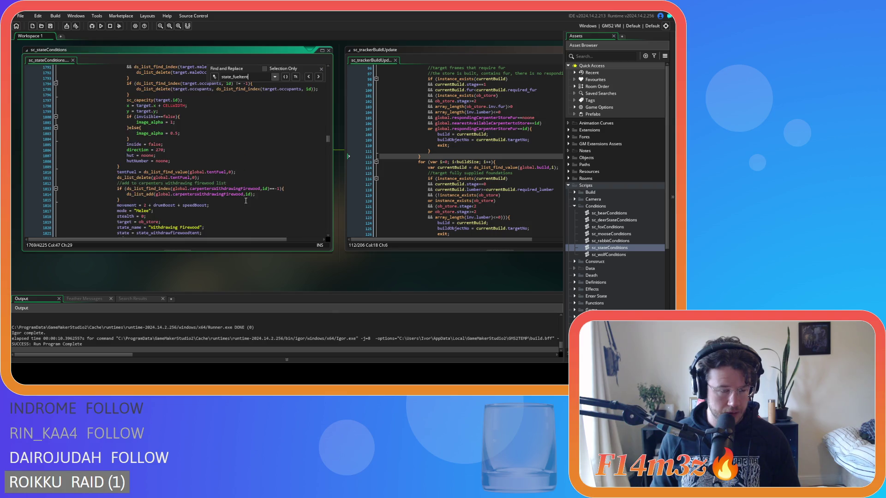
{"action": "scroll", "coordinate": [246, 201], "scroll_direction": "up", "scroll_amount": 2}
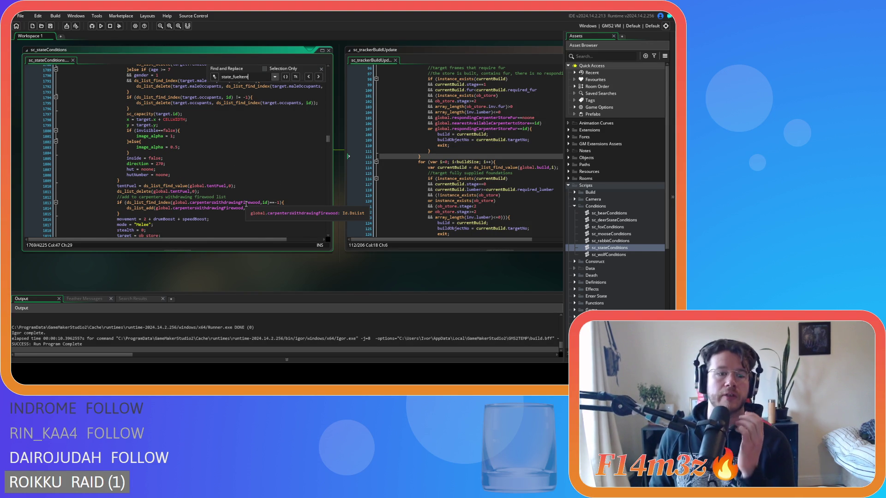
{"action": "scroll", "coordinate": [245, 201], "scroll_direction": "down", "scroll_amount": 15}
{"action": "scroll", "coordinate": [246, 203], "scroll_direction": "down", "scroll_amount": 9}
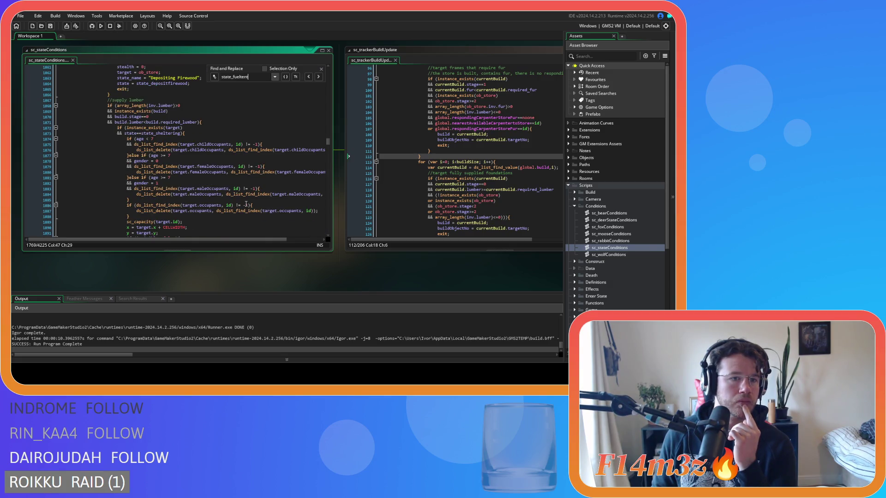
{"action": "scroll", "coordinate": [246, 203], "scroll_direction": "down", "scroll_amount": 5}
{"action": "scroll", "coordinate": [245, 203], "scroll_direction": "up", "scroll_amount": 20}
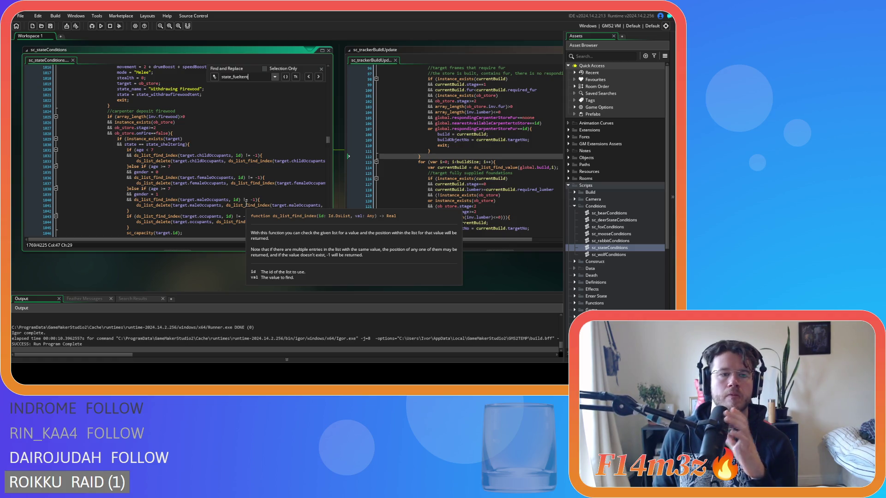
{"action": "scroll", "coordinate": [246, 203], "scroll_direction": "up", "scroll_amount": 3}
{"action": "scroll", "coordinate": [246, 204], "scroll_direction": "up", "scroll_amount": 13}
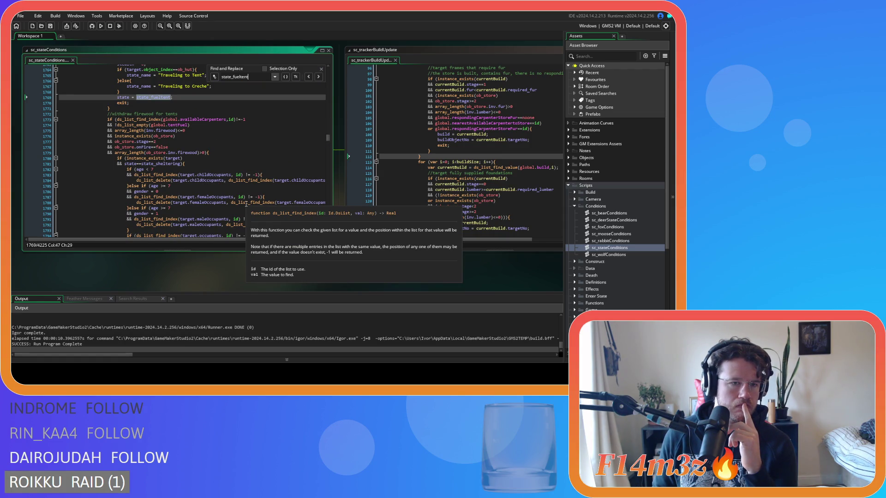
{"action": "scroll", "coordinate": [246, 204], "scroll_direction": "down", "scroll_amount": 15}
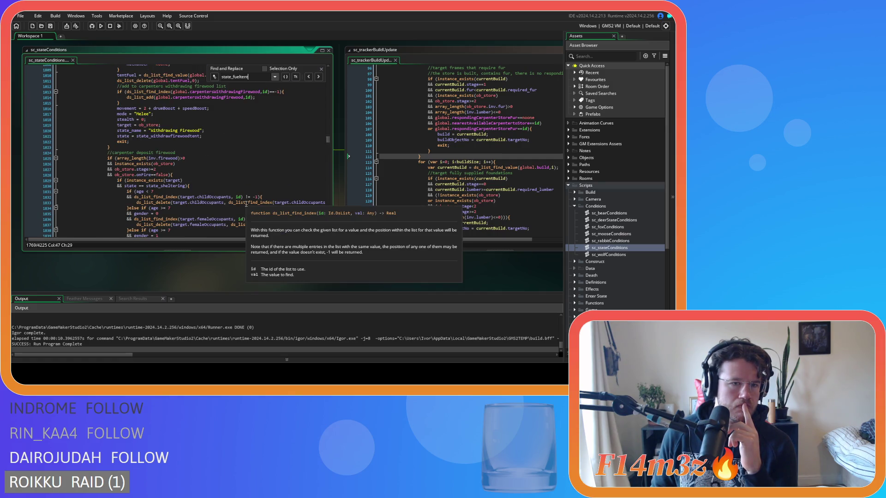
{"action": "scroll", "coordinate": [246, 204], "scroll_direction": "up", "scroll_amount": 20}
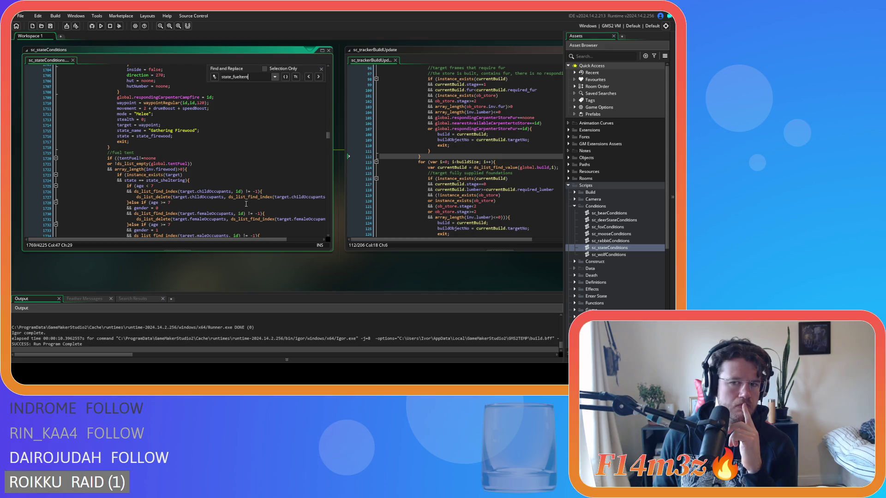
{"action": "scroll", "coordinate": [246, 204], "scroll_direction": "down", "scroll_amount": 14}
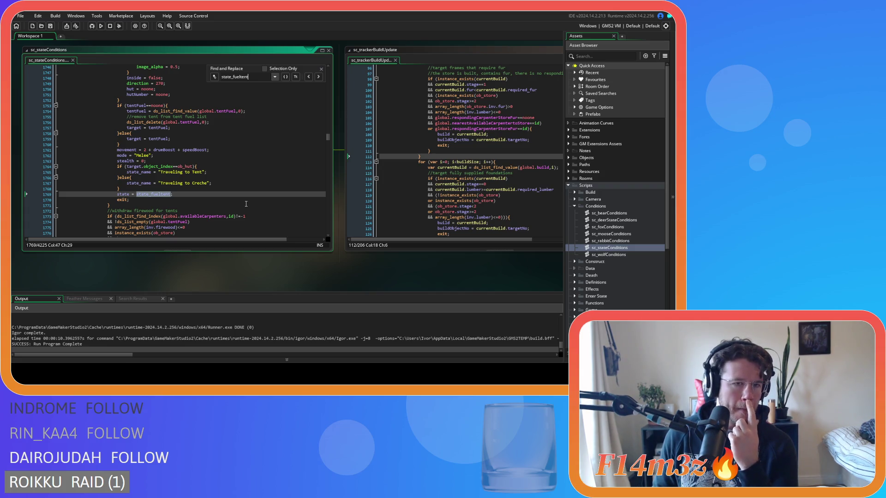
{"action": "scroll", "coordinate": [246, 204], "scroll_direction": "up", "scroll_amount": 13}
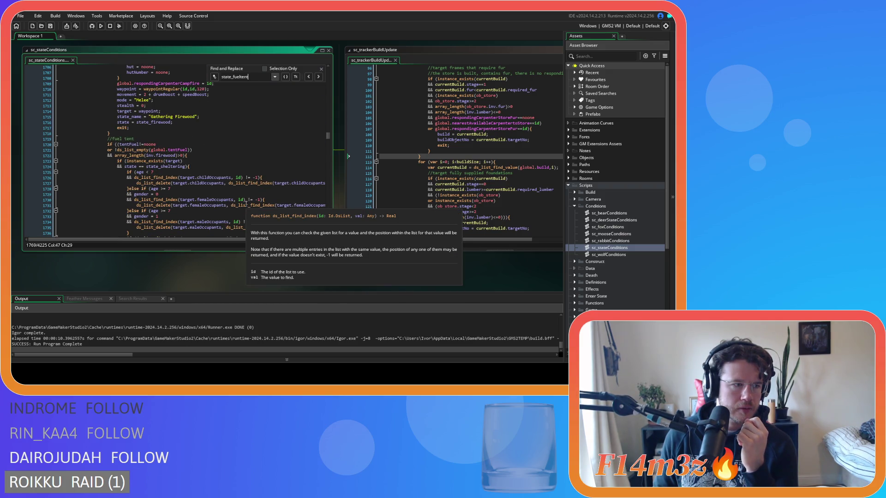
{"action": "scroll", "coordinate": [246, 203], "scroll_direction": "up", "scroll_amount": 6}
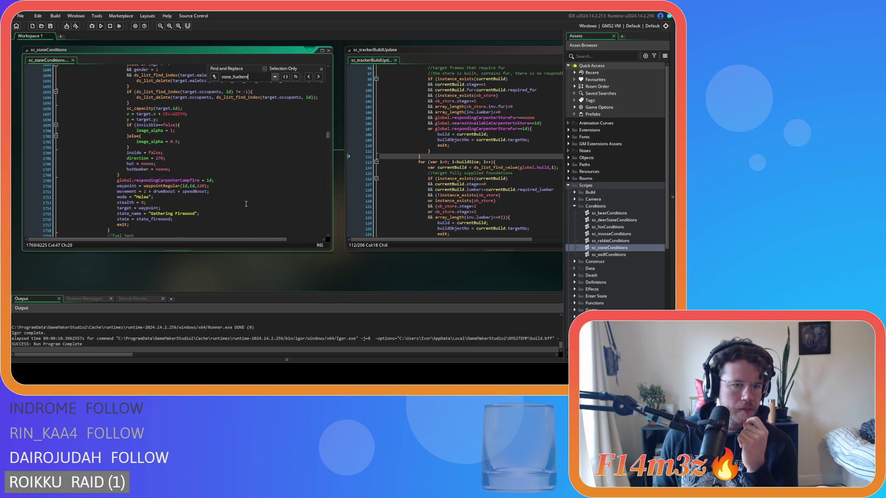
{"action": "scroll", "coordinate": [246, 203], "scroll_direction": "down", "scroll_amount": 6}
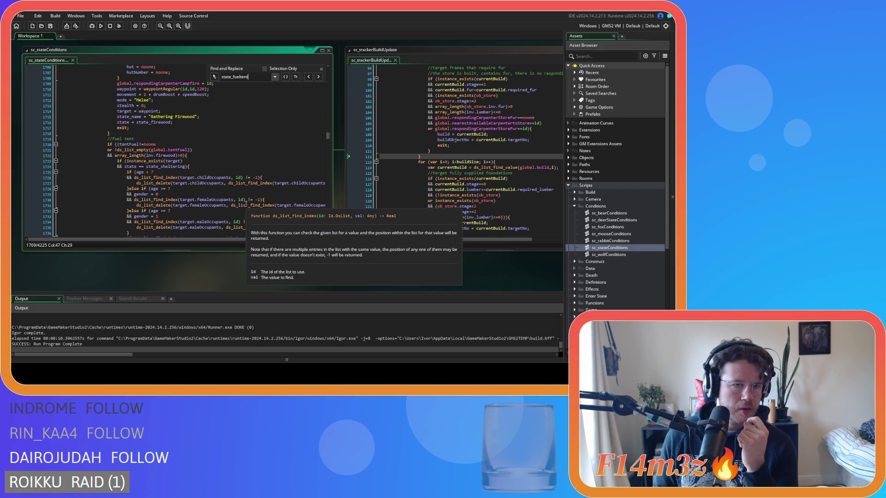
{"action": "scroll", "coordinate": [246, 204], "scroll_direction": "down", "scroll_amount": 19}
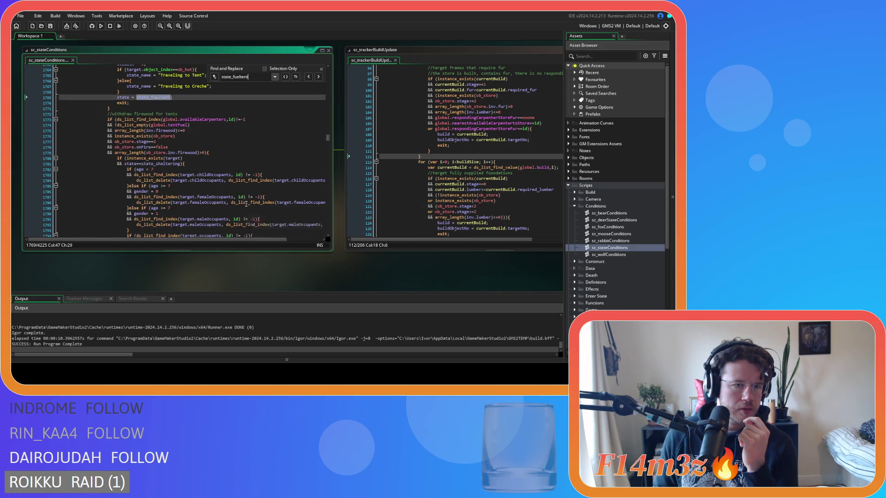
{"action": "scroll", "coordinate": [246, 204], "scroll_direction": "up", "scroll_amount": 20}
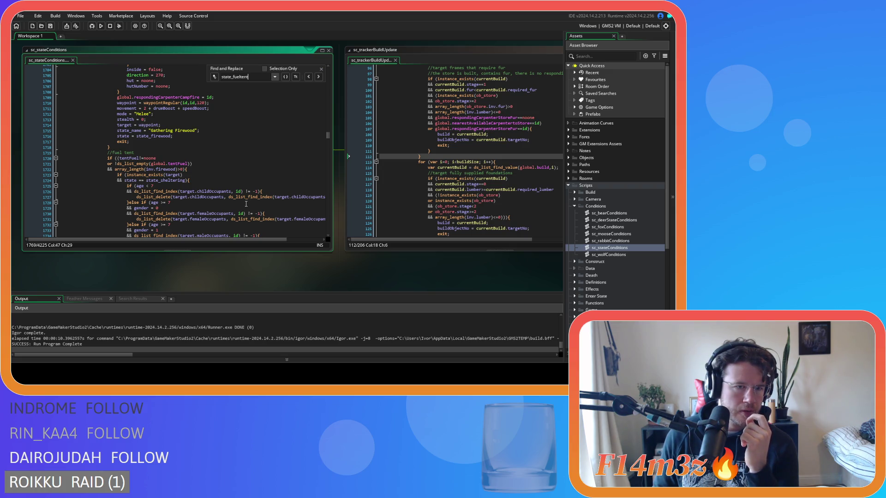
{"action": "left_click", "coordinate": [196, 164]}
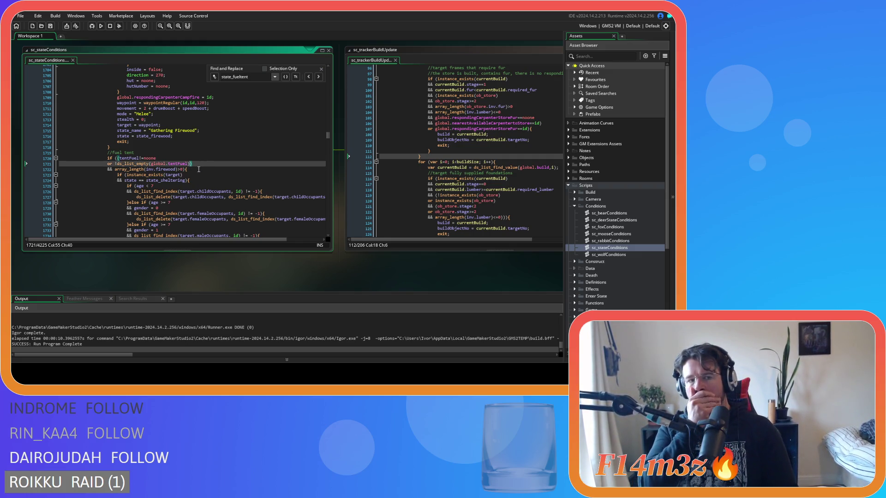
Pan to sc_trackerBuildUpdate and scroll to its top Carpenter block that sums missing fur into totalFurCarpenters
{"action": "scroll", "coordinate": [199, 169], "scroll_direction": "up", "scroll_amount": 10}
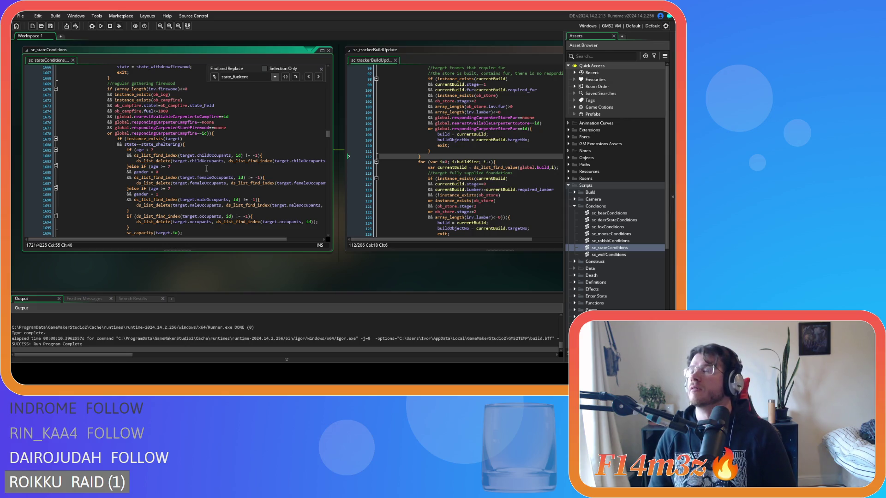
{"action": "left_click_drag", "start_coordinate": [283, 274], "coordinate": [218, 283]}
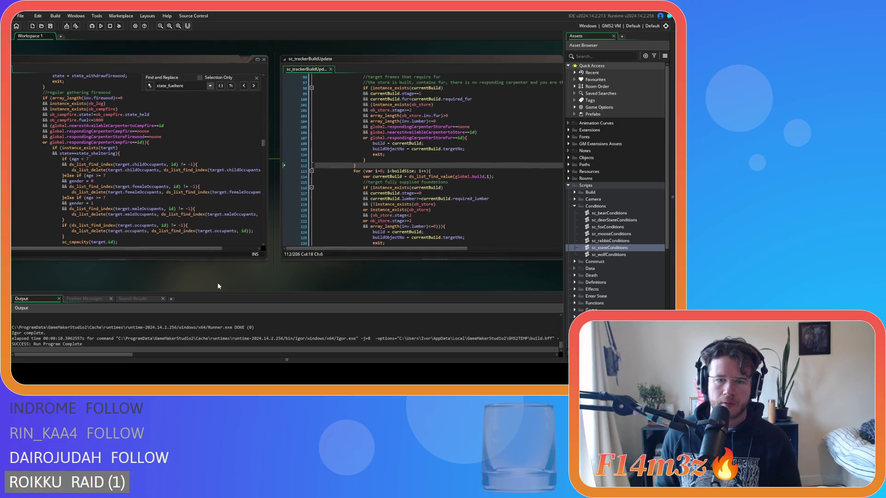
{"action": "scroll", "coordinate": [240, 276], "scroll_direction": "right", "scroll_amount": 5}
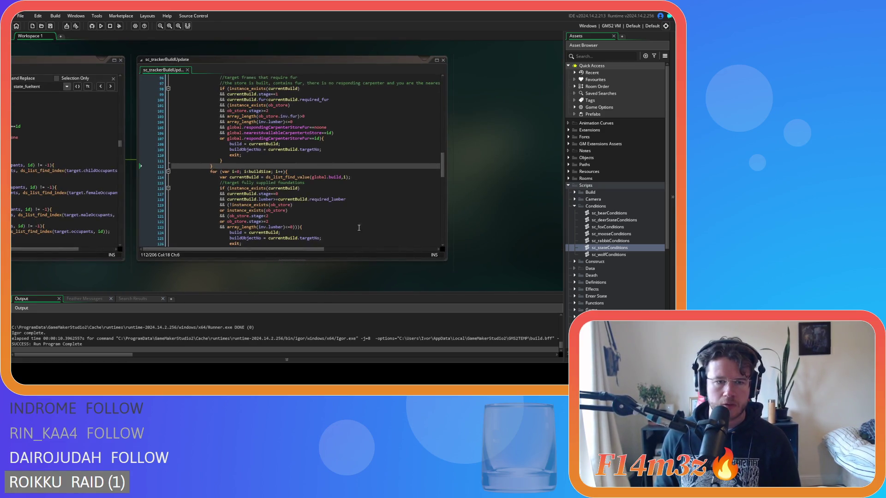
{"action": "scroll", "coordinate": [323, 199], "scroll_direction": "up", "scroll_amount": 3}
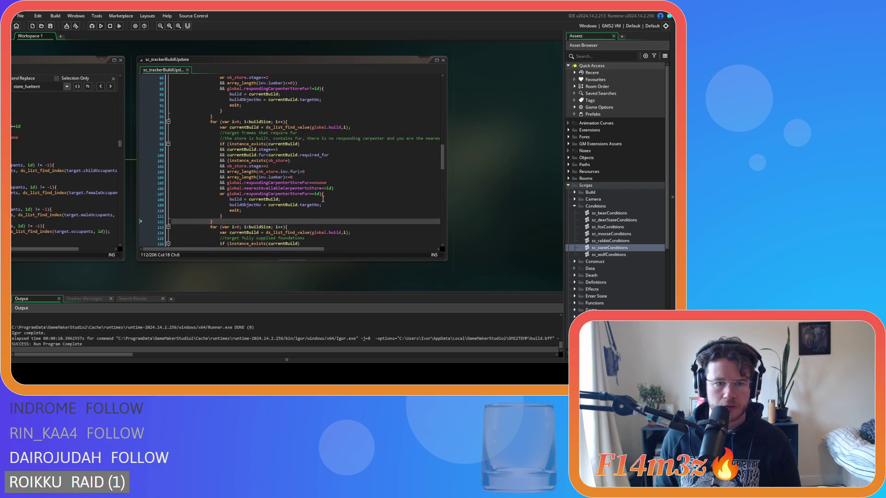
{"action": "scroll", "coordinate": [322, 199], "scroll_direction": "up", "scroll_amount": 5}
{"action": "scroll", "coordinate": [323, 199], "scroll_direction": "up", "scroll_amount": 2}
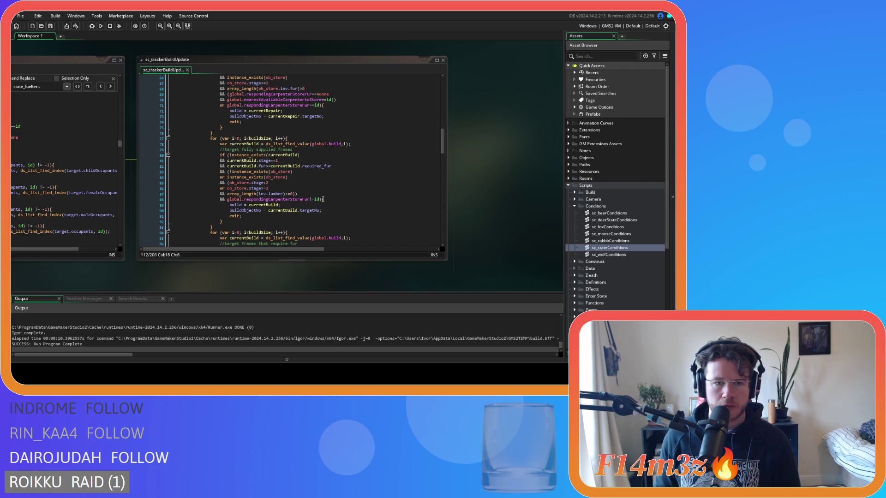
{"action": "scroll", "coordinate": [323, 199], "scroll_direction": "up", "scroll_amount": 8}
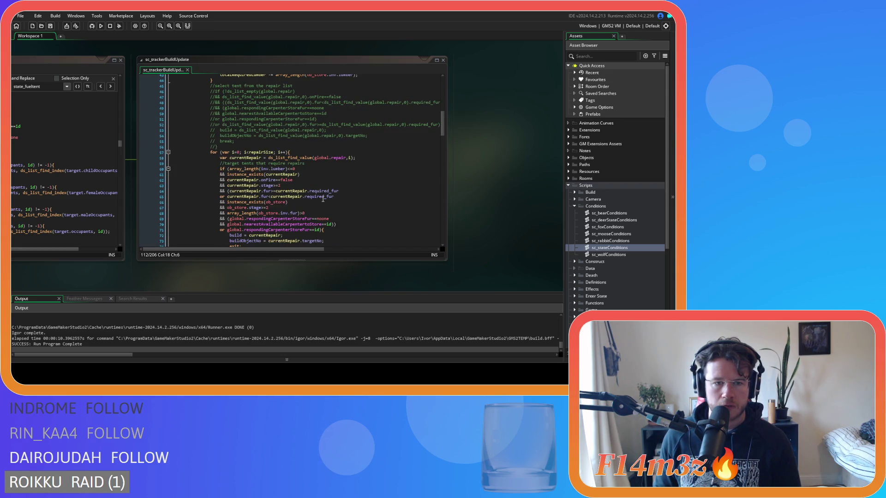
{"action": "scroll", "coordinate": [323, 200], "scroll_direction": "up", "scroll_amount": 11}
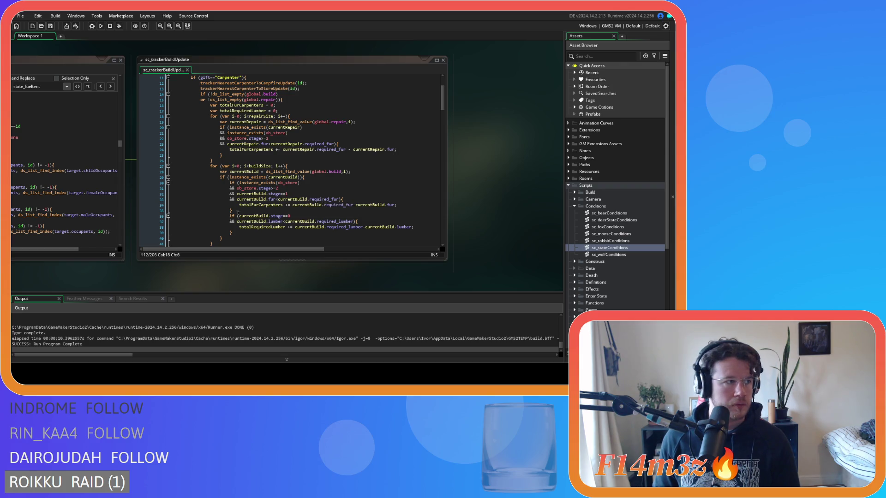
Pan right to sc_stateConditions and scroll to the Carpenter feed-fire conditions (campfire fuel below 1000, firewood carried)
{"action": "left_click_drag", "start_coordinate": [67, 284], "coordinate": [324, 286]}
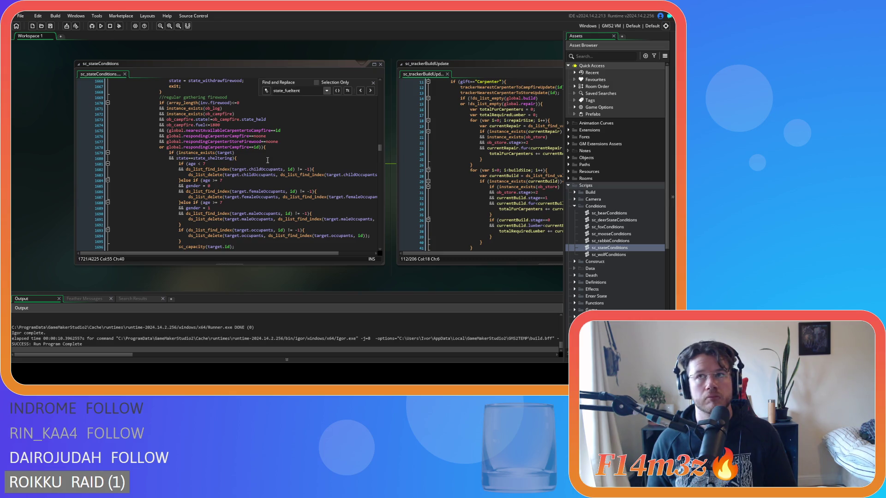
{"action": "scroll", "coordinate": [268, 160], "scroll_direction": "up", "scroll_amount": 15}
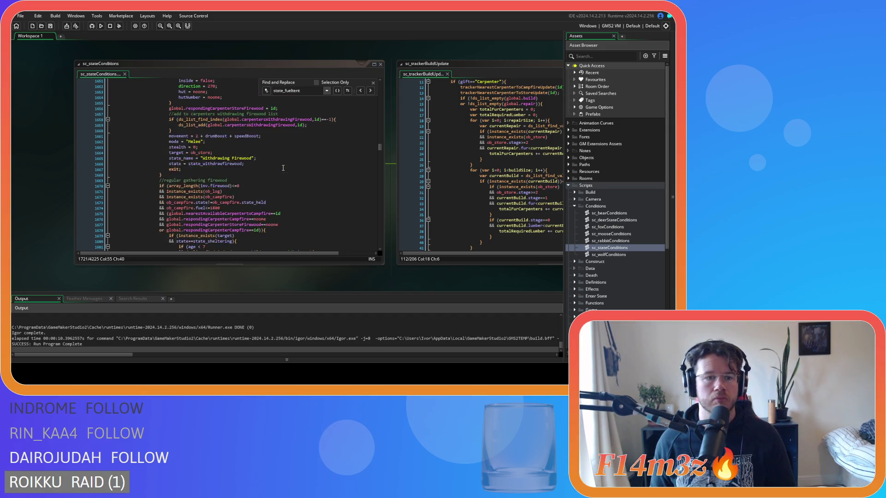
{"action": "scroll", "coordinate": [261, 179], "scroll_direction": "up", "scroll_amount": 7}
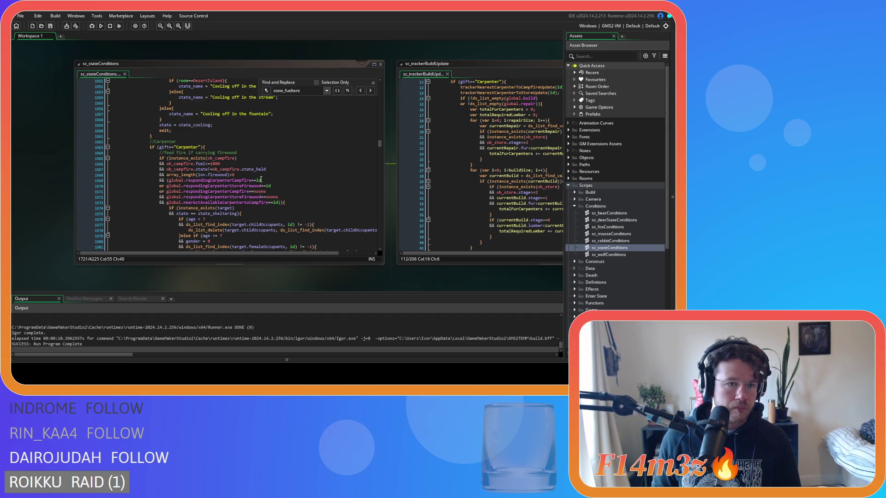
{"action": "scroll", "coordinate": [262, 179], "scroll_direction": "down", "scroll_amount": 11}
{"action": "scroll", "coordinate": [261, 180], "scroll_direction": "down", "scroll_amount": 7}
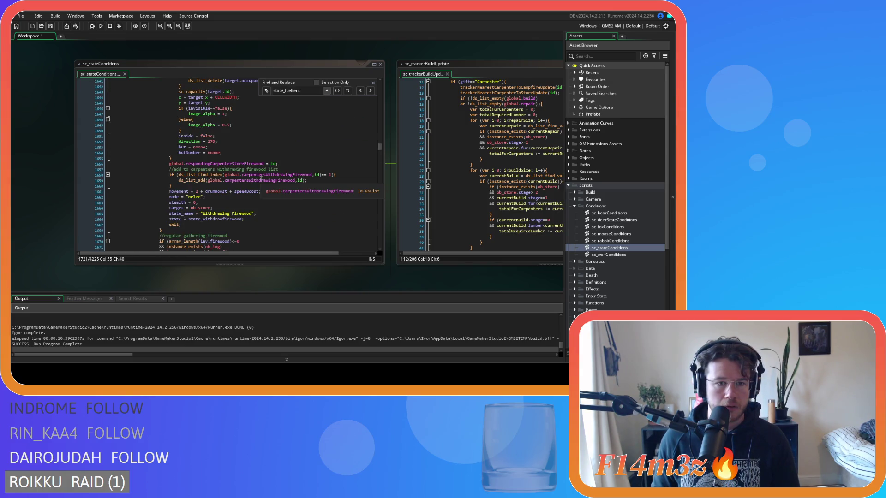
{"action": "scroll", "coordinate": [261, 179], "scroll_direction": "up", "scroll_amount": 15}
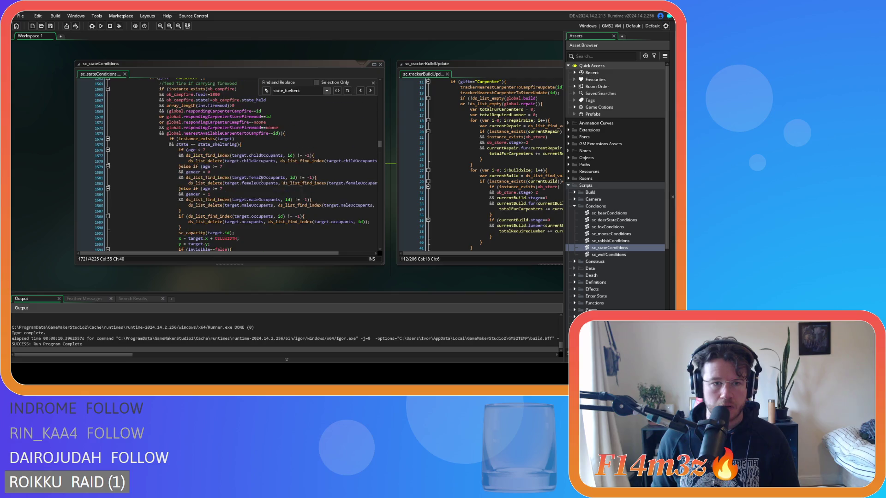
{"action": "scroll", "coordinate": [261, 179], "scroll_direction": "up", "scroll_amount": 2}
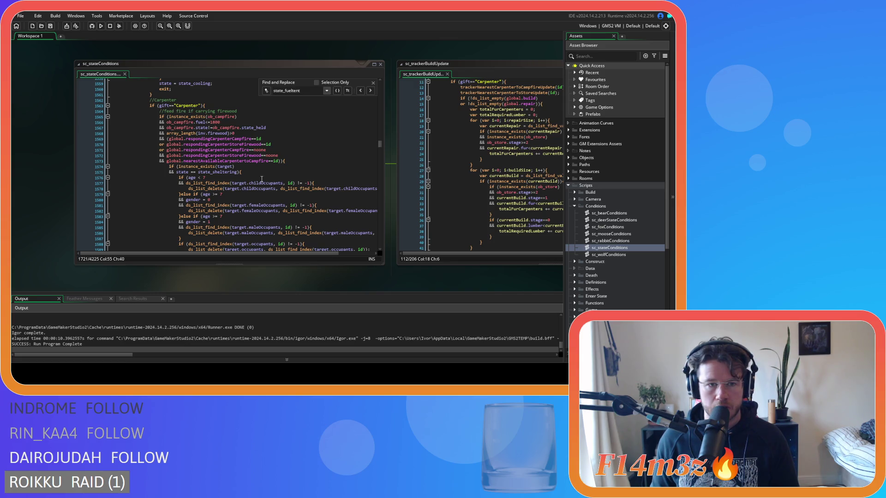
Scroll sc_stateConditions to the withdraw-firewood-for-tents block near line 1772 and select its available-carpenters check
{"action": "left_click", "coordinate": [280, 145]}
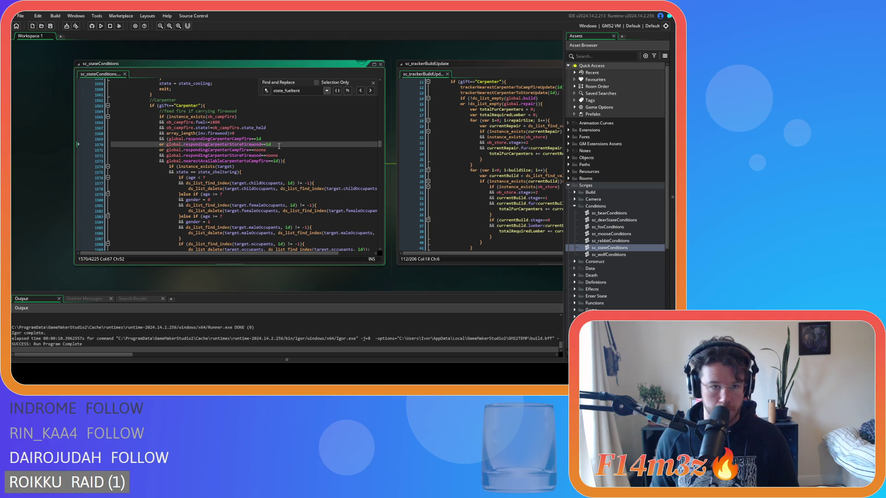
{"action": "scroll", "coordinate": [279, 146], "scroll_direction": "down", "scroll_amount": 20}
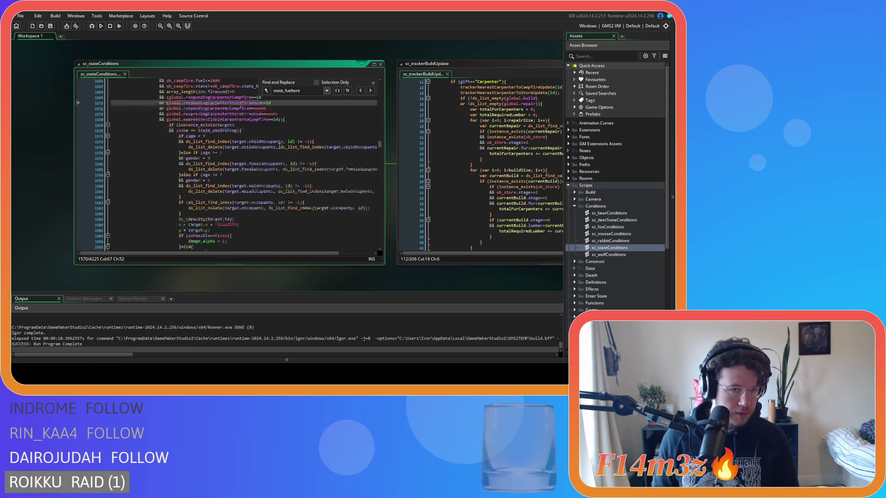
{"action": "scroll", "coordinate": [279, 148], "scroll_direction": "down", "scroll_amount": 8}
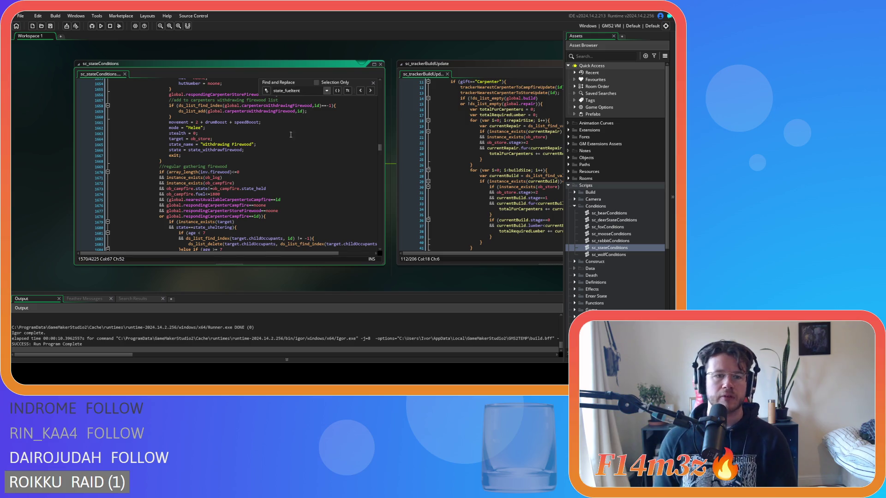
{"action": "scroll", "coordinate": [279, 148], "scroll_direction": "up", "scroll_amount": 15}
{"action": "scroll", "coordinate": [268, 172], "scroll_direction": "down", "scroll_amount": 15}
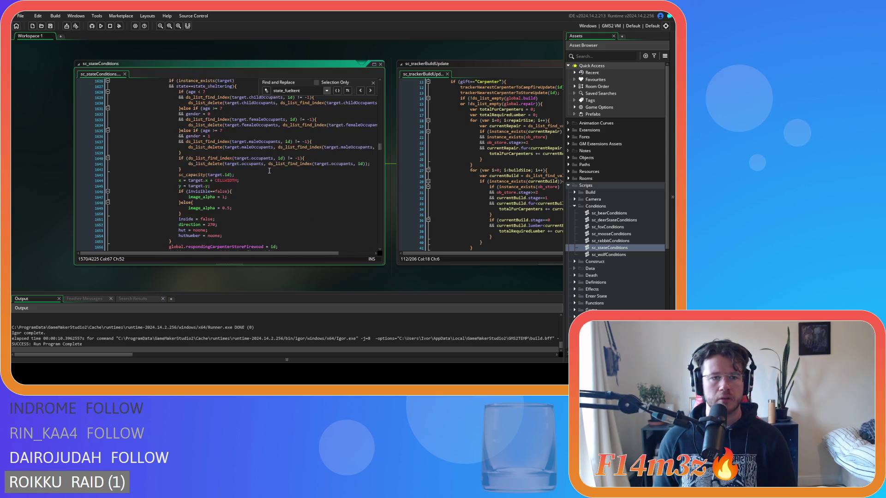
{"action": "scroll", "coordinate": [269, 172], "scroll_direction": "down", "scroll_amount": 3}
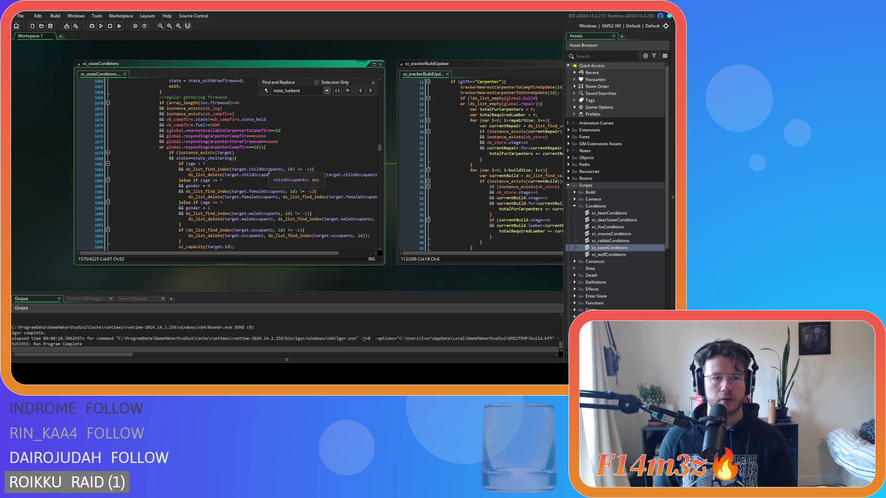
{"action": "scroll", "coordinate": [268, 171], "scroll_direction": "down", "scroll_amount": 15}
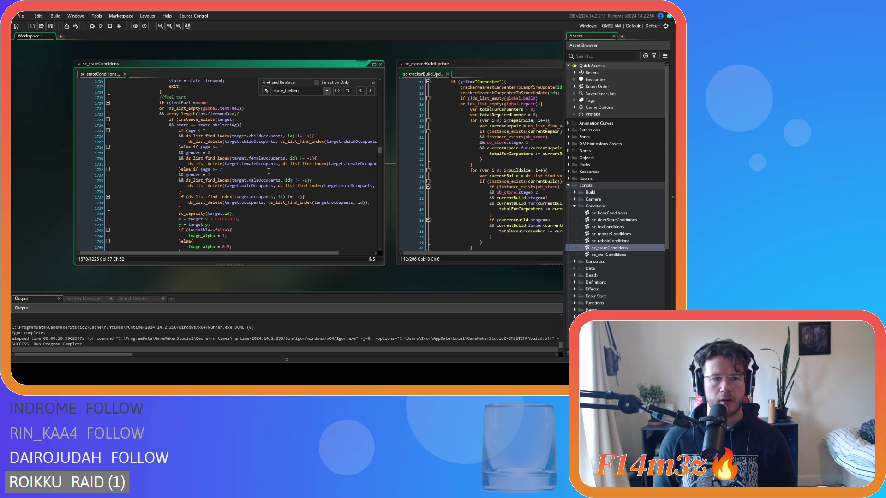
{"action": "scroll", "coordinate": [269, 172], "scroll_direction": "down", "scroll_amount": 15}
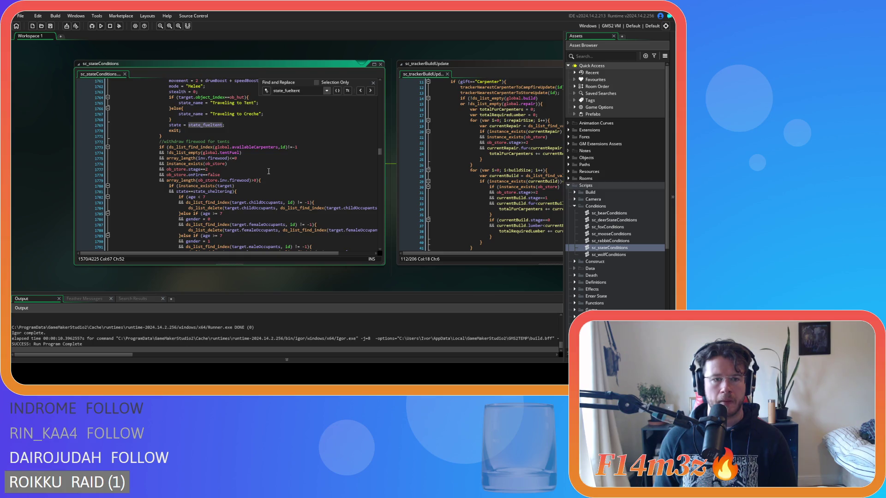
{"action": "left_click", "coordinate": [323, 146]}
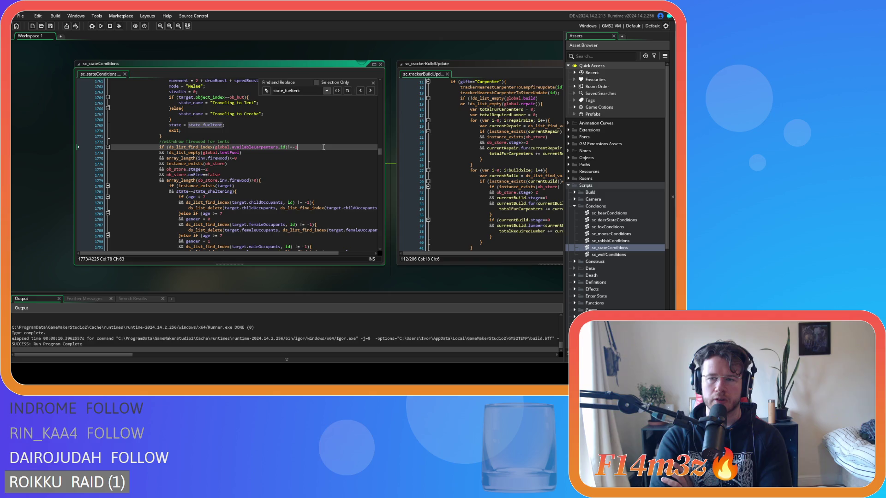
{"action": "scroll", "coordinate": [322, 147], "scroll_direction": "down", "scroll_amount": 15}
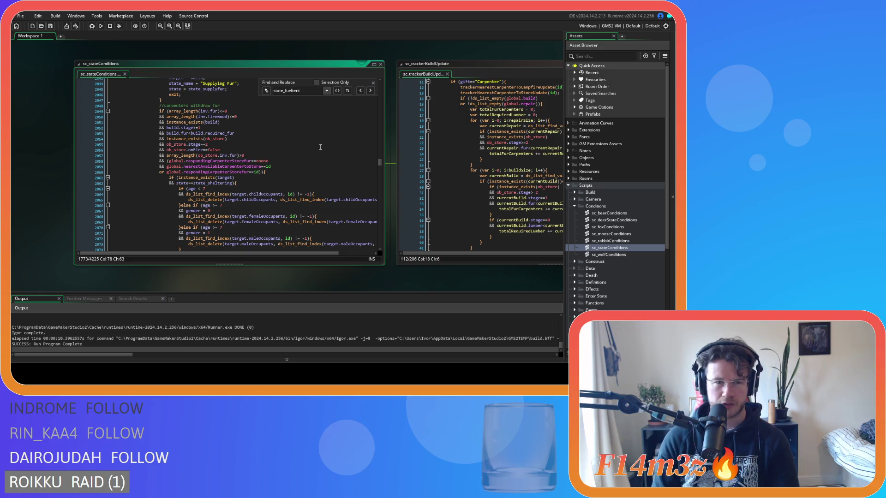
{"action": "scroll", "coordinate": [320, 153], "scroll_direction": "up", "scroll_amount": 10}
{"action": "scroll", "coordinate": [320, 158], "scroll_direction": "up", "scroll_amount": 13}
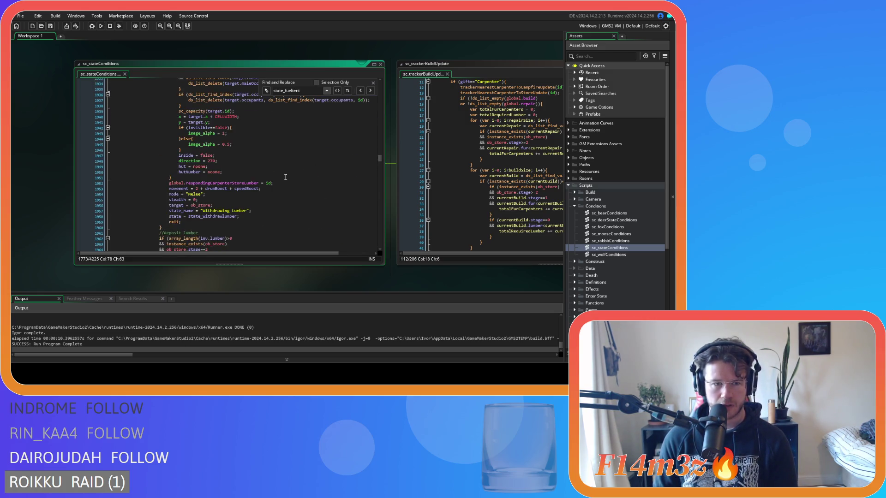
{"action": "scroll", "coordinate": [275, 185], "scroll_direction": "up", "scroll_amount": 12}
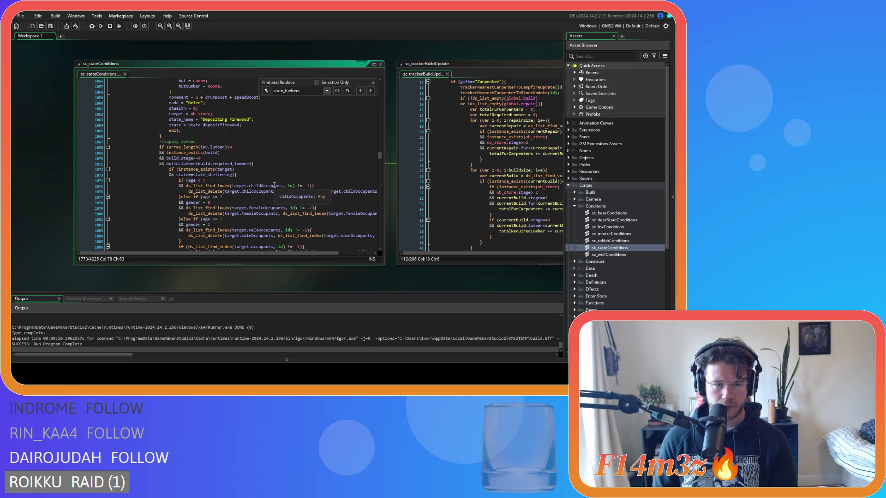
{"action": "scroll", "coordinate": [274, 185], "scroll_direction": "up", "scroll_amount": 2}
{"action": "scroll", "coordinate": [274, 185], "scroll_direction": "up", "scroll_amount": 6}
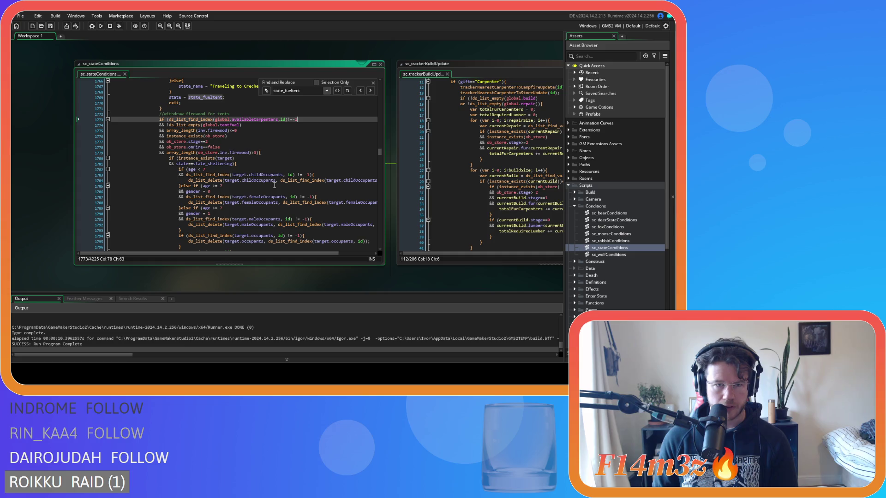
{"action": "left_click", "coordinate": [286, 147]}
{"action": "left_click", "coordinate": [286, 153]}
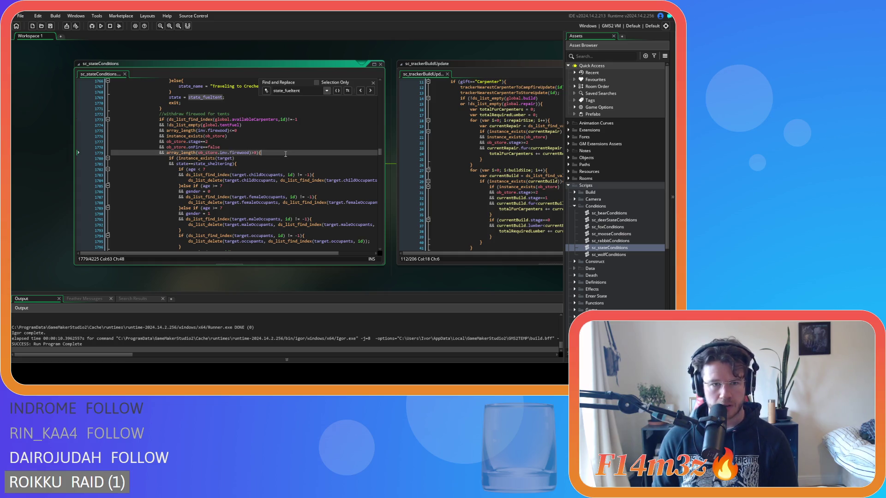
{"action": "key", "text": "Left"}
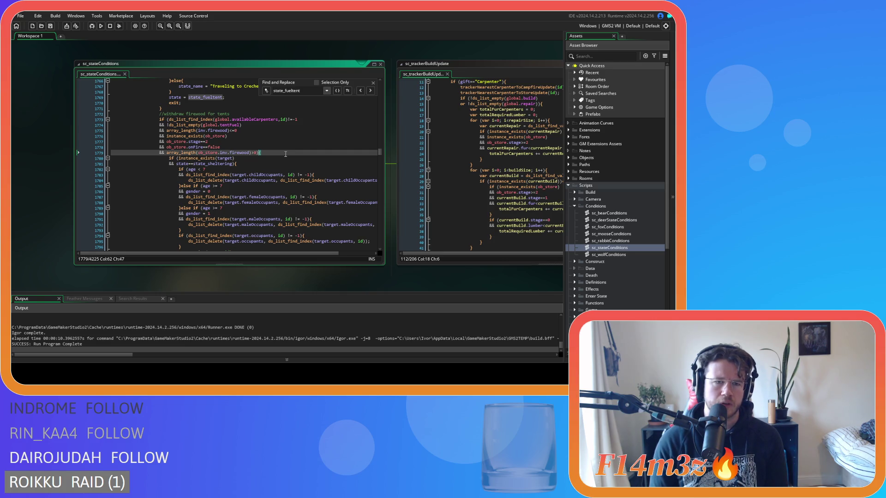
{"action": "scroll", "coordinate": [305, 146], "scroll_direction": "up", "scroll_amount": 15}
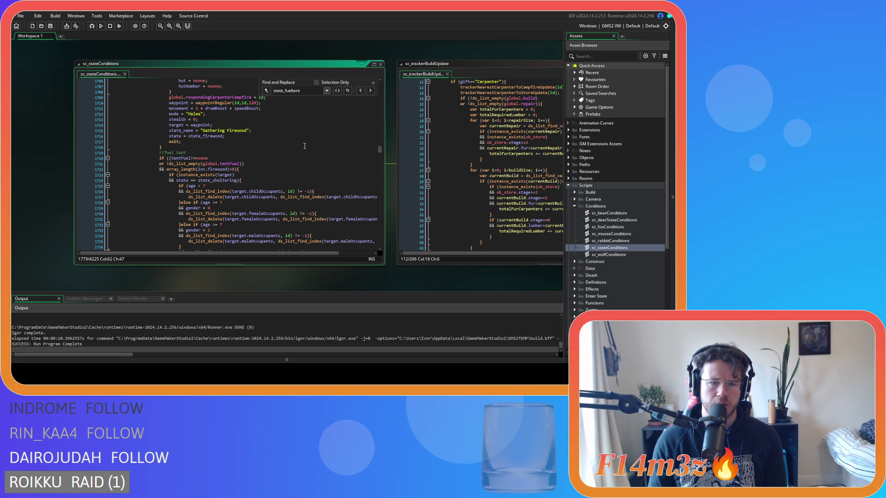
{"action": "scroll", "coordinate": [305, 146], "scroll_direction": "down", "scroll_amount": 10}
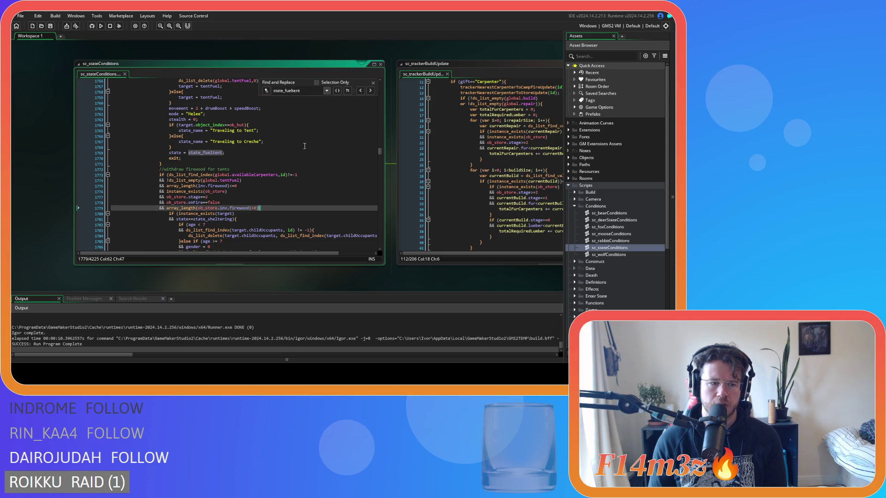
{"action": "scroll", "coordinate": [305, 145], "scroll_direction": "up", "scroll_amount": 10}
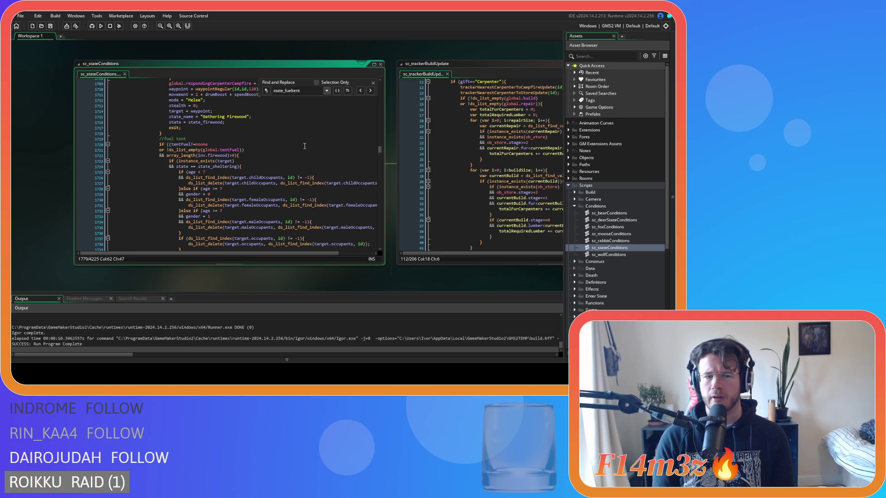
{"action": "scroll", "coordinate": [304, 146], "scroll_direction": "up", "scroll_amount": 15}
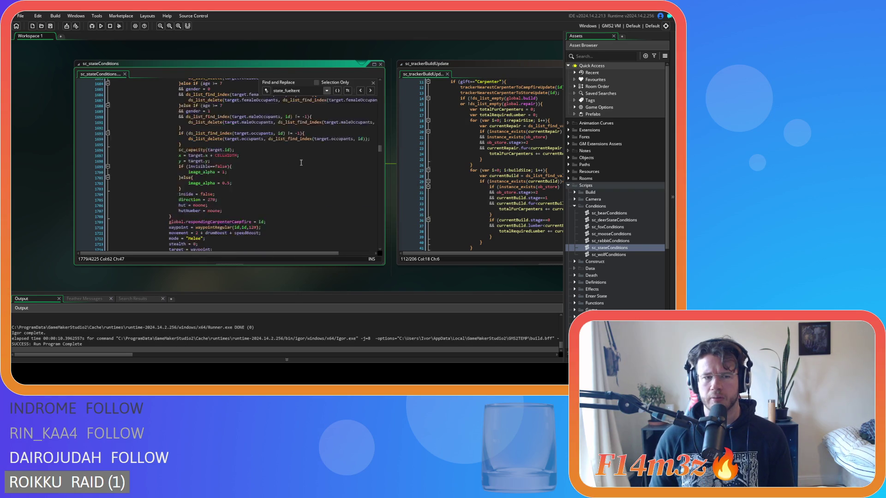
{"action": "scroll", "coordinate": [287, 169], "scroll_direction": "up", "scroll_amount": 20}
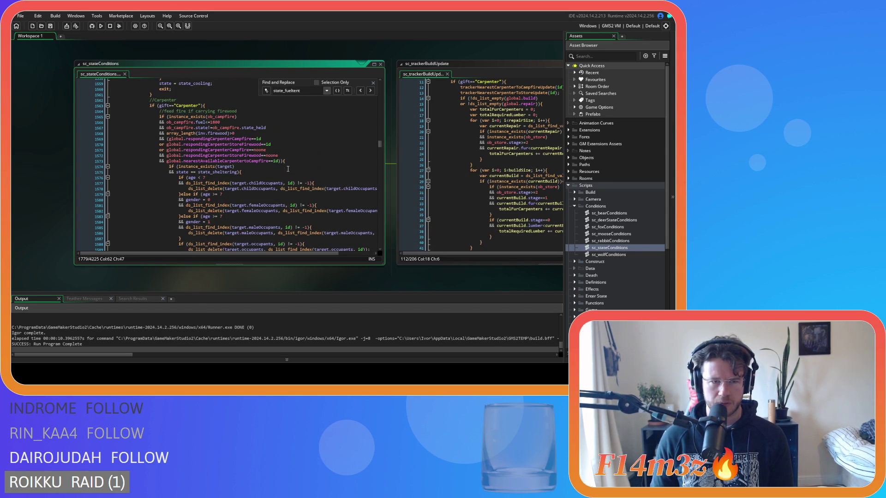
{"action": "scroll", "coordinate": [288, 168], "scroll_direction": "down", "scroll_amount": 20}
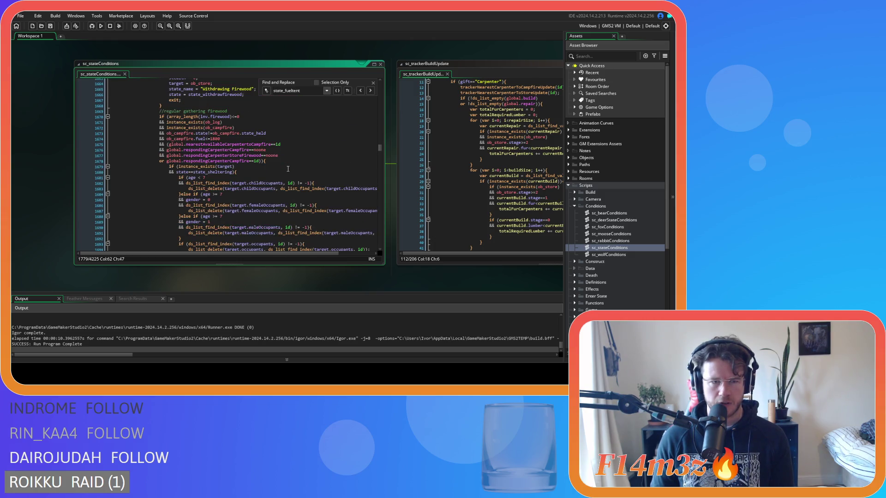
{"action": "scroll", "coordinate": [288, 169], "scroll_direction": "down", "scroll_amount": 5}
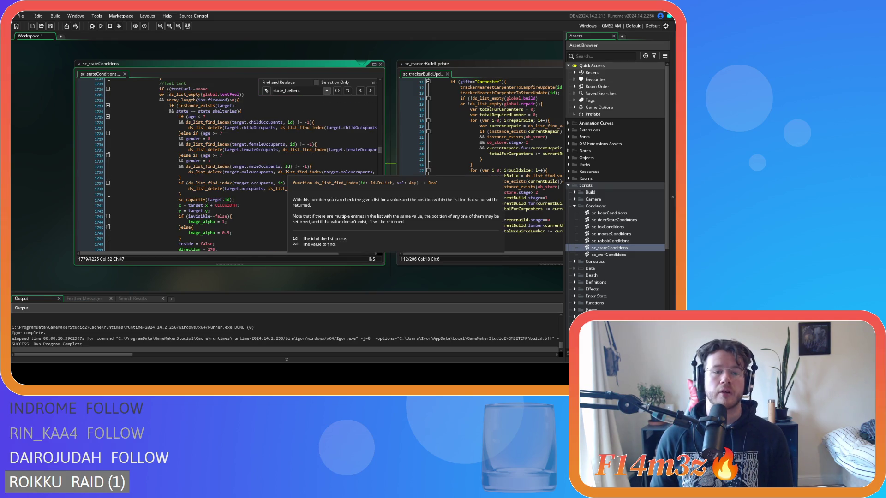
{"action": "scroll", "coordinate": [288, 169], "scroll_direction": "down", "scroll_amount": 20}
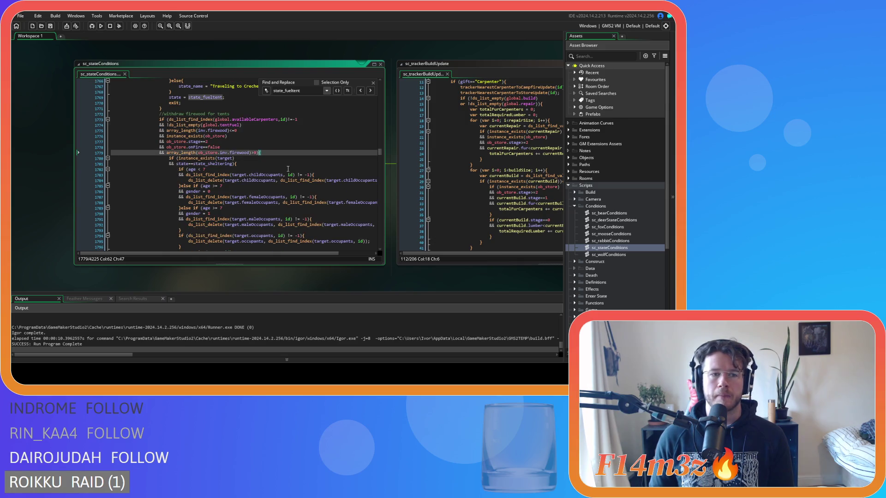
{"action": "scroll", "coordinate": [288, 169], "scroll_direction": "down", "scroll_amount": 8}
{"action": "scroll", "coordinate": [288, 169], "scroll_direction": "up", "scroll_amount": 20}
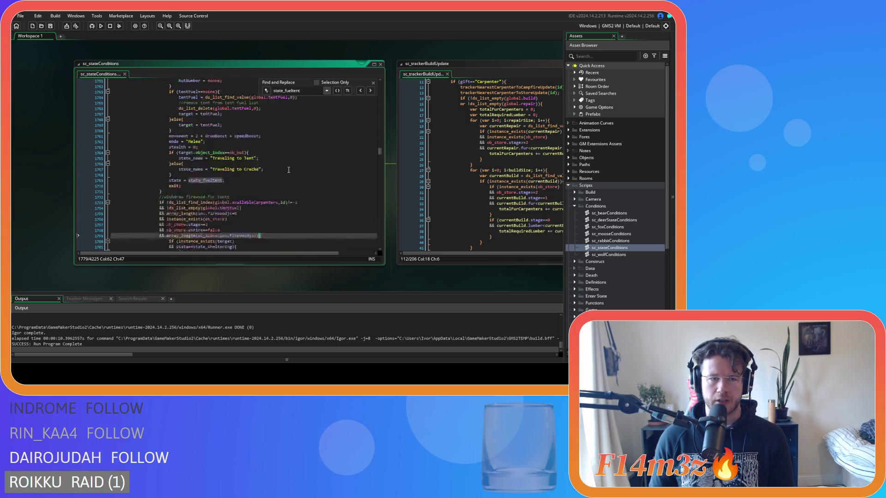
{"action": "scroll", "coordinate": [288, 170], "scroll_direction": "down", "scroll_amount": 4}
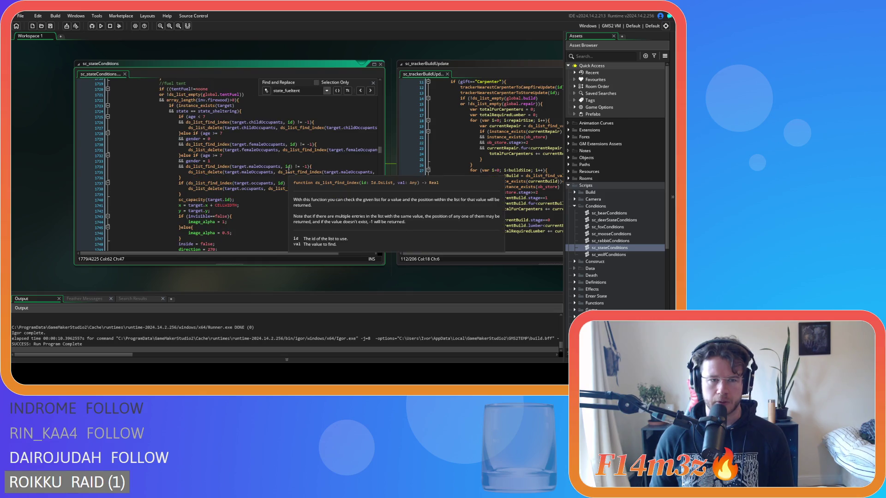
{"action": "scroll", "coordinate": [288, 170], "scroll_direction": "up", "scroll_amount": 1}
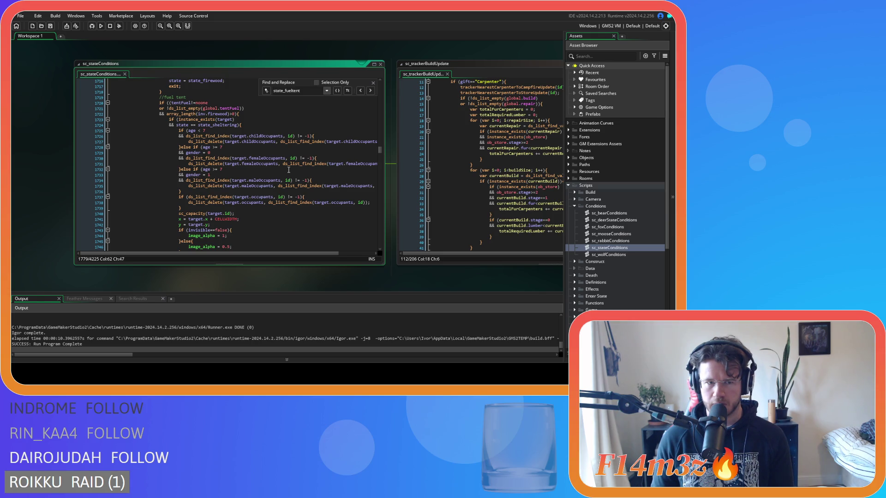
{"action": "scroll", "coordinate": [289, 170], "scroll_direction": "up", "scroll_amount": 2}
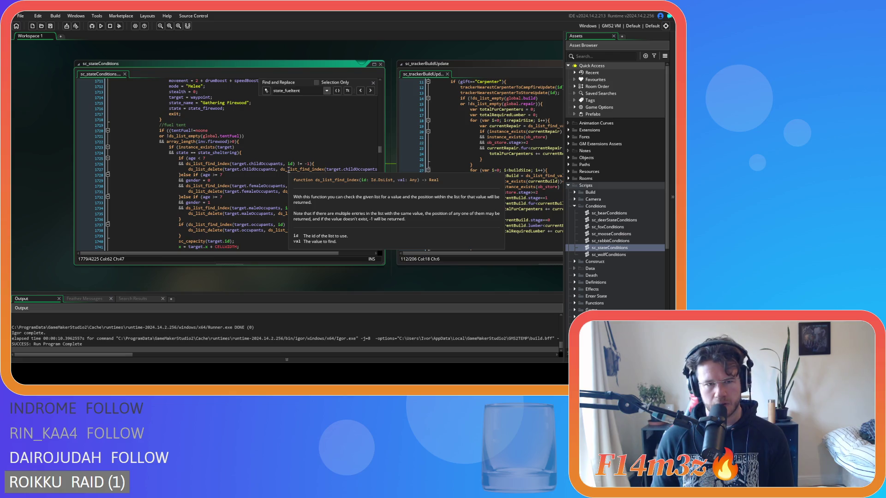
{"action": "scroll", "coordinate": [289, 170], "scroll_direction": "down", "scroll_amount": 15}
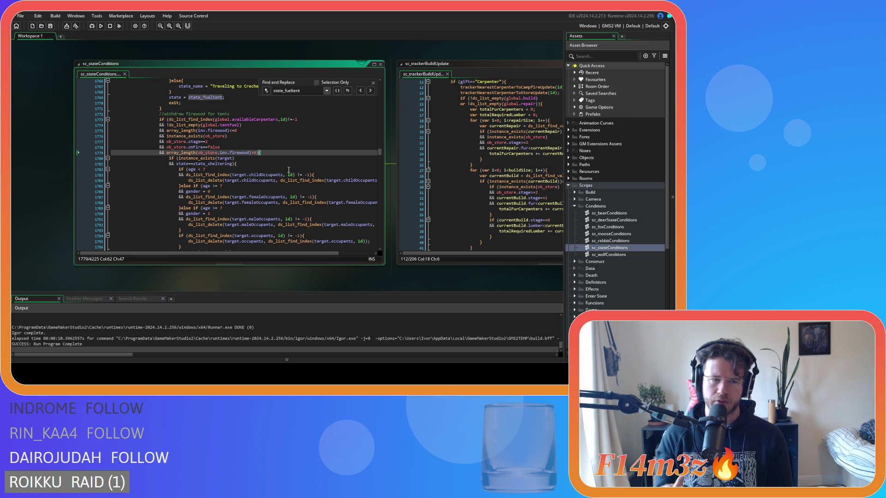
{"action": "scroll", "coordinate": [288, 170], "scroll_direction": "up", "scroll_amount": 1}
{"action": "scroll", "coordinate": [288, 170], "scroll_direction": "up", "scroll_amount": 10}
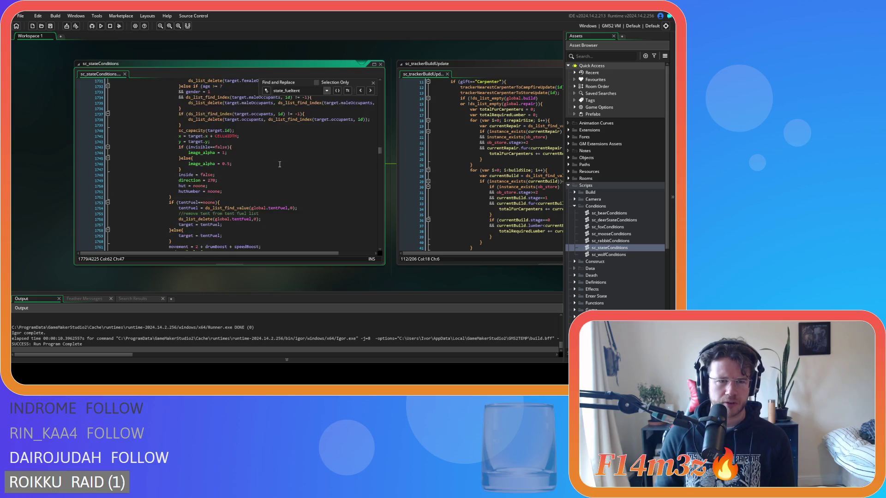
{"action": "scroll", "coordinate": [276, 165], "scroll_direction": "down", "scroll_amount": 3}
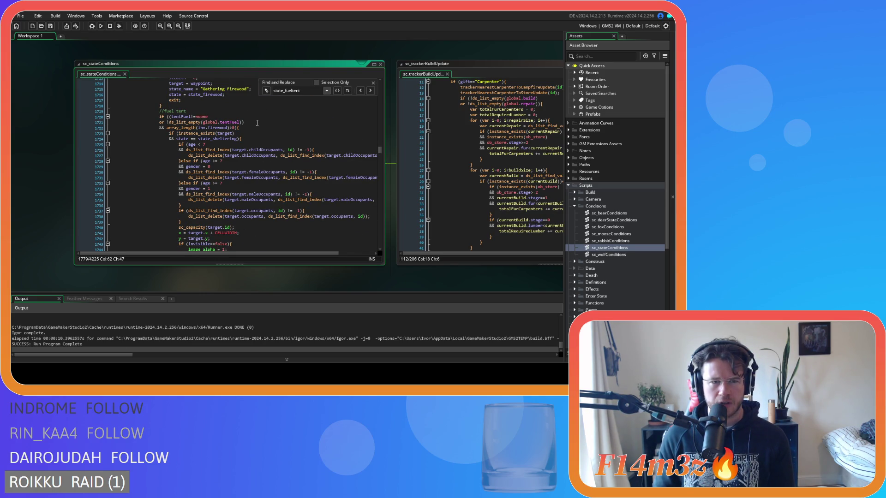
{"action": "scroll", "coordinate": [292, 205], "scroll_direction": "down", "scroll_amount": 5}
{"action": "scroll", "coordinate": [292, 205], "scroll_direction": "down", "scroll_amount": 12}
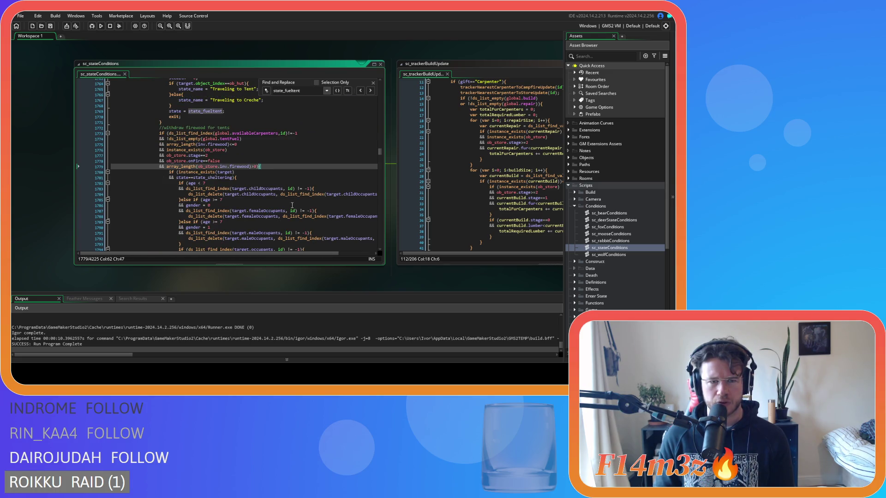
{"action": "scroll", "coordinate": [292, 206], "scroll_direction": "up", "scroll_amount": 15}
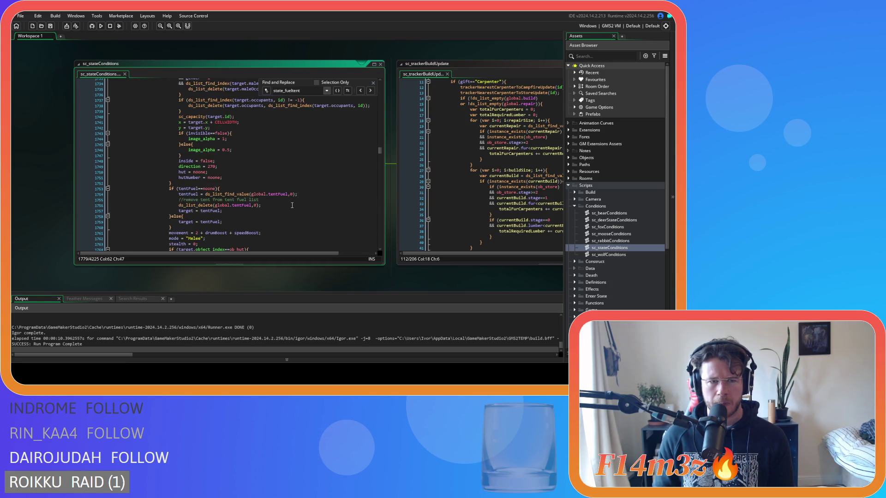
{"action": "scroll", "coordinate": [292, 206], "scroll_direction": "up", "scroll_amount": 2}
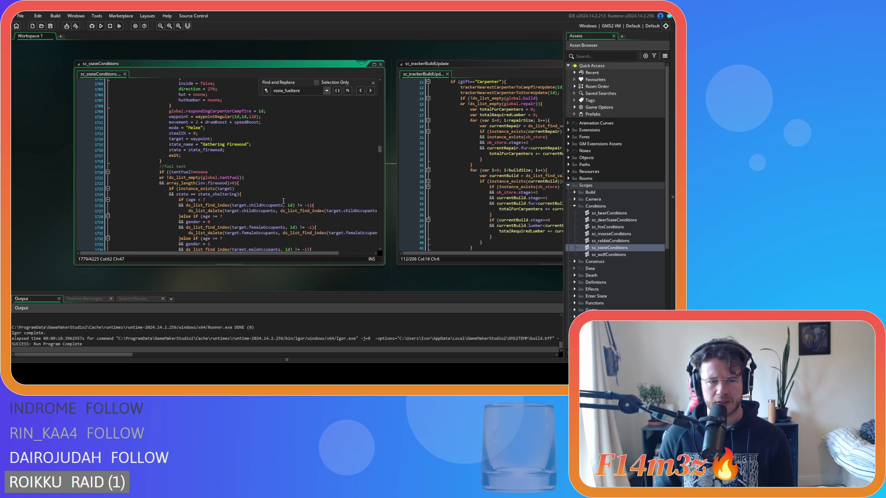